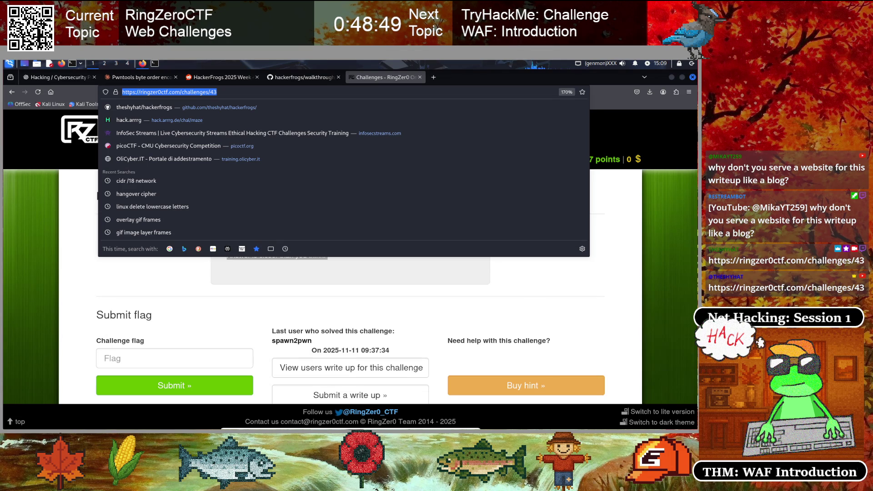
Read the Headache challenge and its hint, then move to the GitHub walkthroughs tab.
{"action": "left_click", "coordinate": [296, 282]}
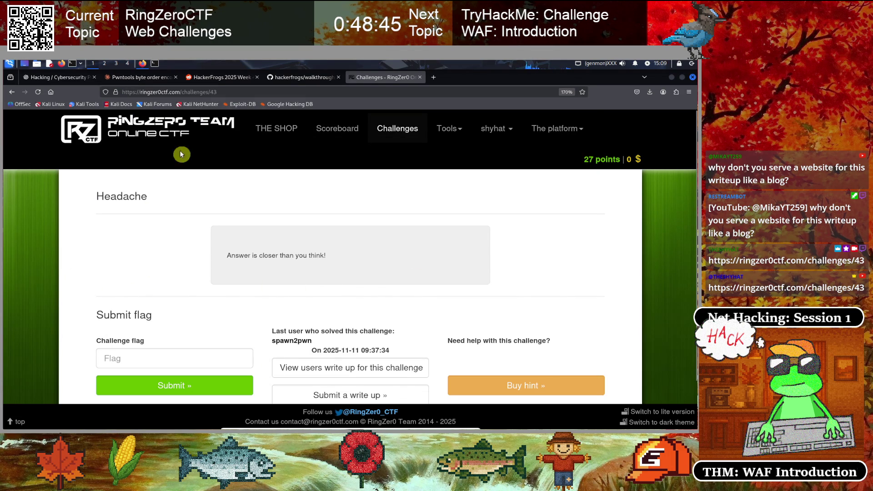
{"action": "left_click", "coordinate": [227, 91]}
{"action": "left_click", "coordinate": [152, 294]}
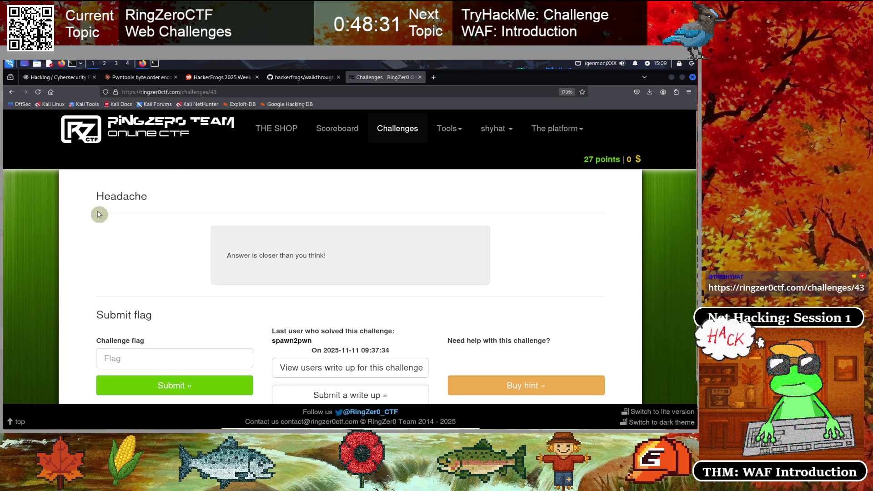
{"action": "left_click", "coordinate": [300, 78]}
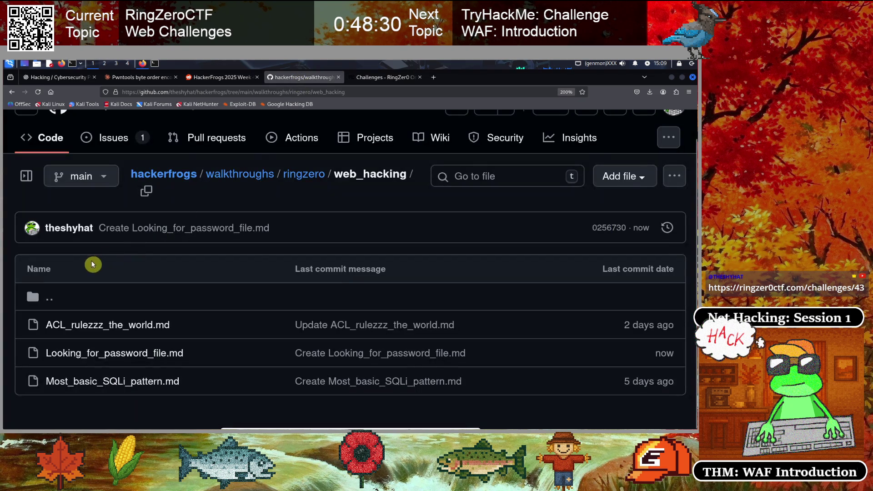
Create a new file headache.md in web_hacking with URL, Concept and Method of solve headings.
{"action": "left_click", "coordinate": [614, 176]}
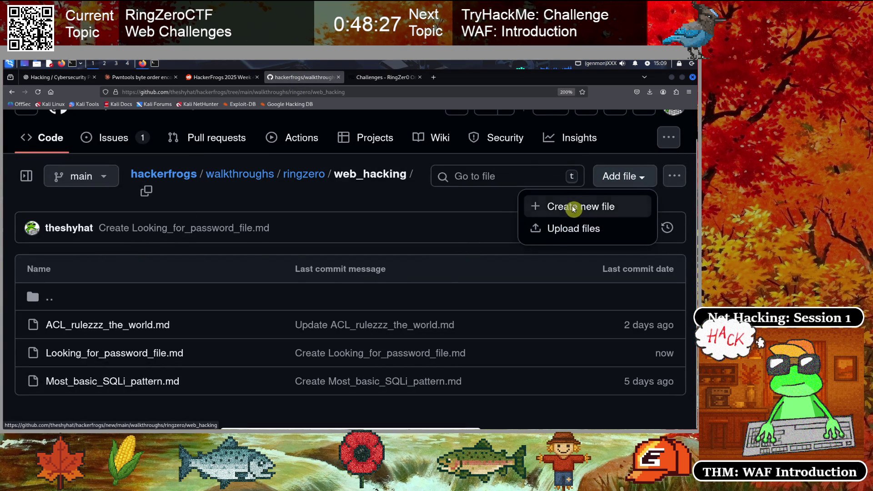
{"action": "left_click", "coordinate": [571, 206]}
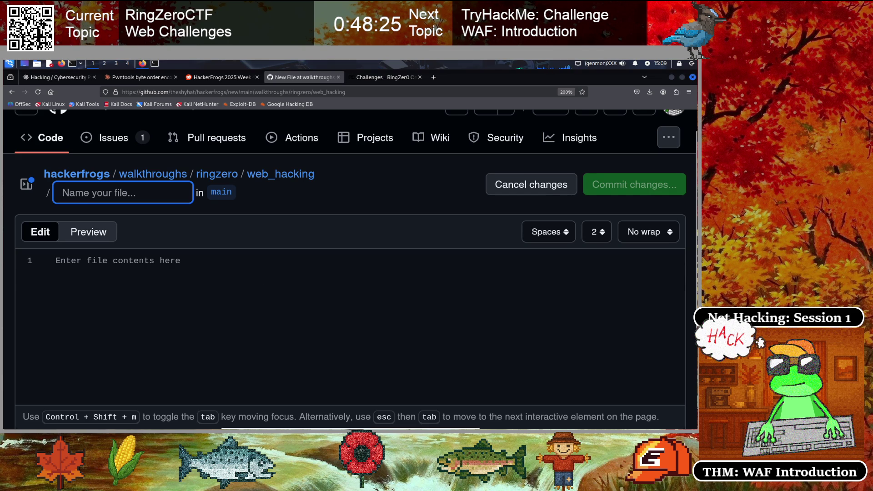
{"action": "type", "text": "headache.md"}
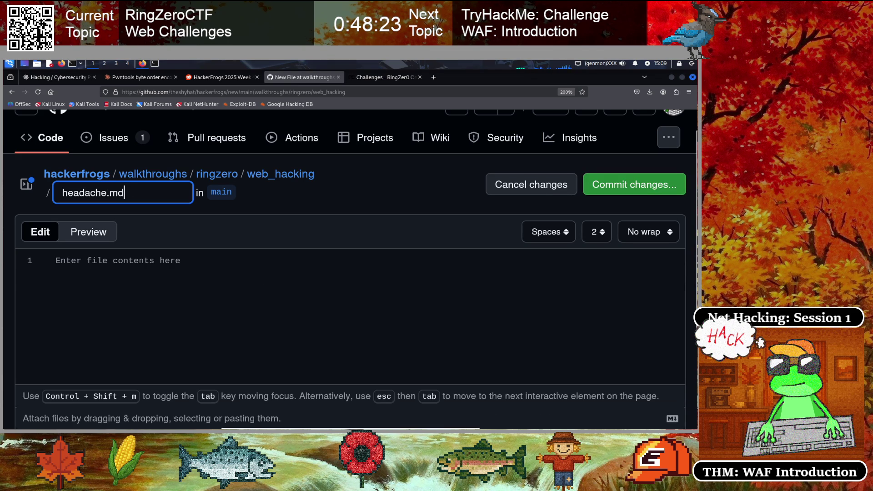
{"action": "left_click", "coordinate": [191, 306]}
{"action": "type", "text": "#"}
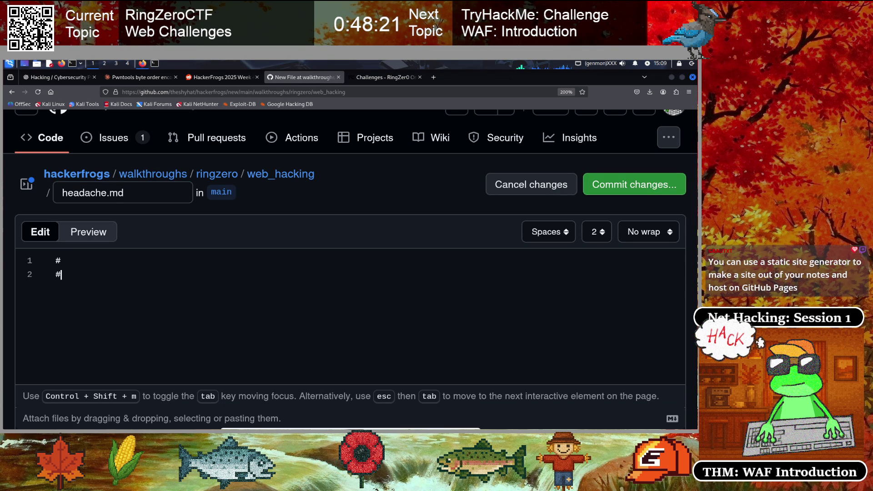
{"action": "type", "text": " # #"}
{"action": "key", "text": "Up"}
{"action": "key", "text": "Up"}
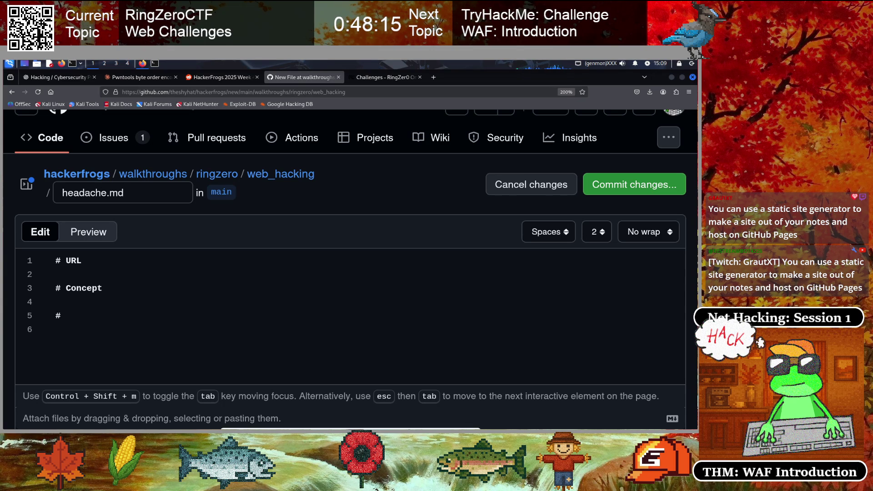
{"action": "key", "text": "BackSpace"}
{"action": "type", "text": "d of solve"}
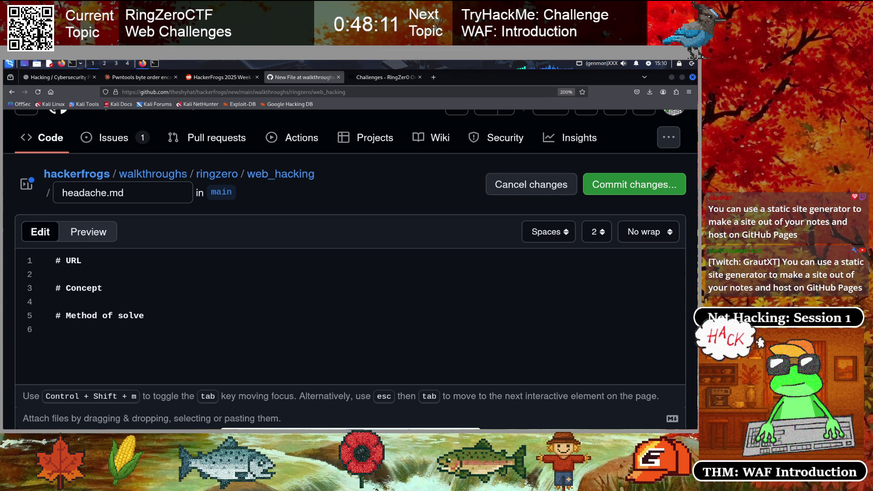
Paste the challenge URL under URL and note '* HTTP methods' under Concept.
{"action": "type", "text": "https://ringzer0ctf.com/challenges/43"}
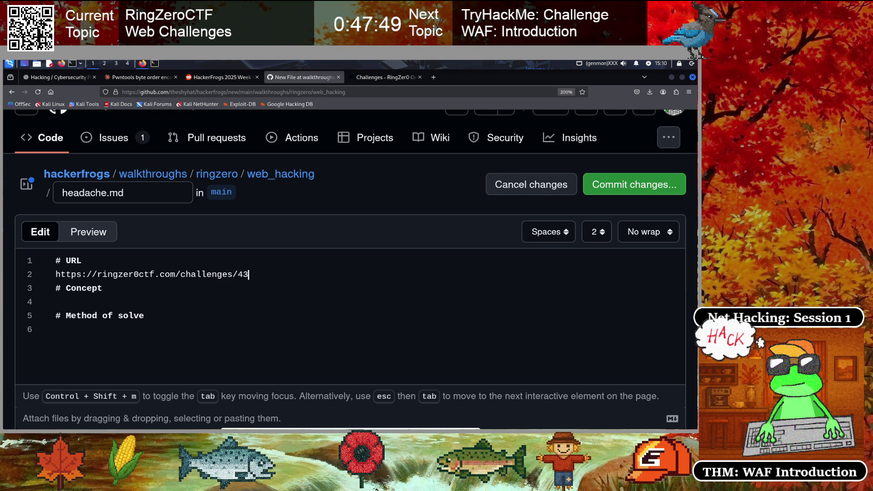
{"action": "left_click", "coordinate": [114, 300]}
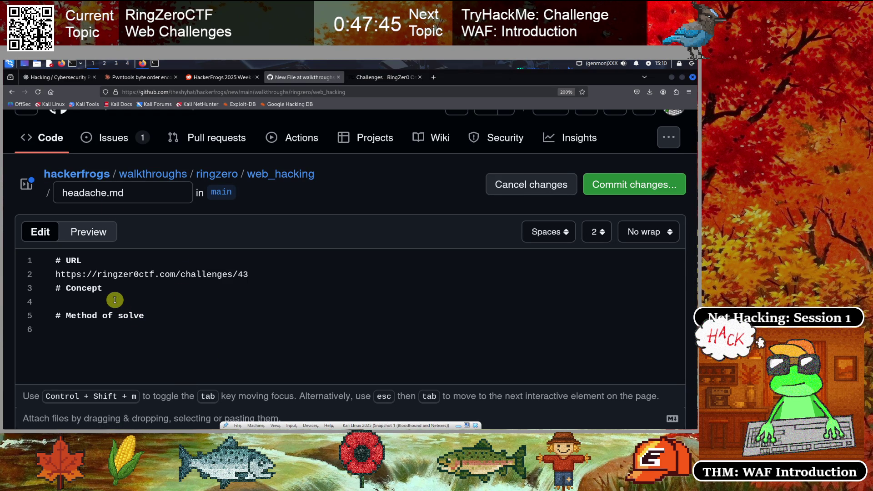
{"action": "type", "text": "* "}
{"action": "type", "text": "ds"}
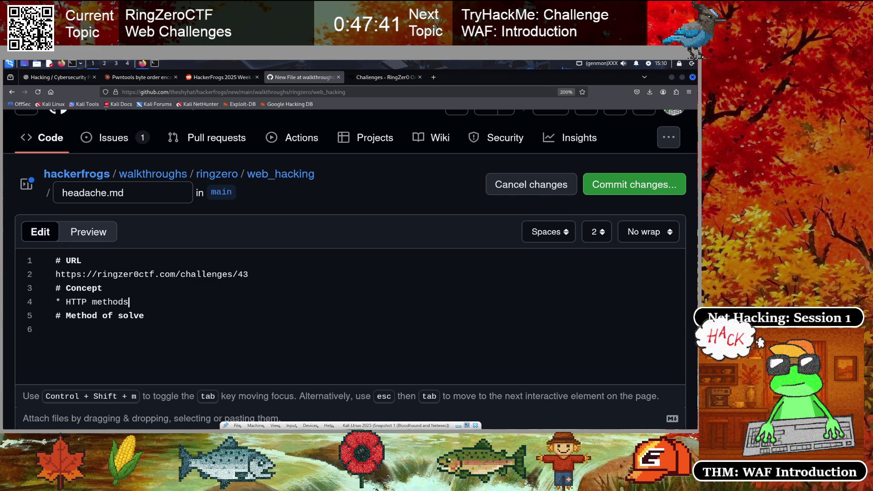
{"action": "left_click", "coordinate": [154, 63]}
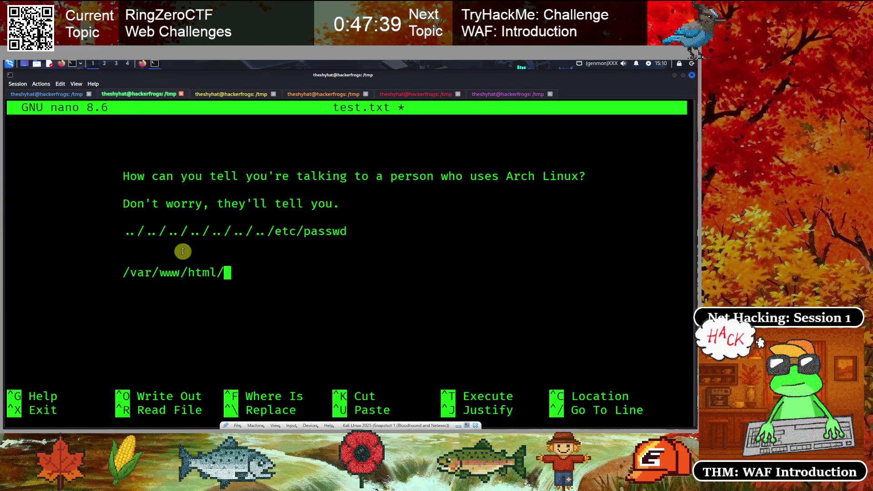
Note 'HTTP Methods' with GET, POST, HEAD, OPTIONS in test.txt, highlighting HEAD.
{"action": "key", "text": "Return"}
{"action": "key", "text": "Return"}
{"action": "key", "text": "Return"}
{"action": "key", "text": "Return"}
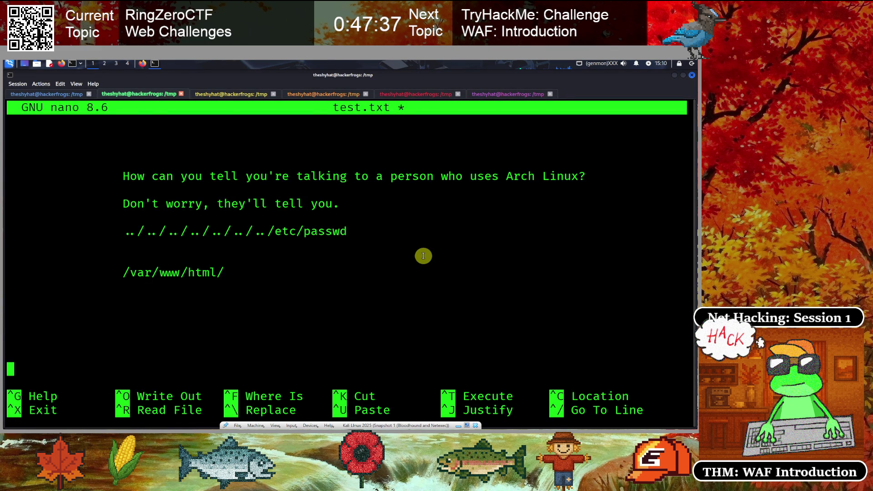
{"action": "key", "text": "Return"}
{"action": "key", "text": "Return"}
{"action": "key", "text": "Return"}
{"action": "key", "text": "Return"}
{"action": "key", "text": "Return"}
{"action": "key", "text": "Return"}
{"action": "key", "text": "Up"}
{"action": "key", "text": "Up"}
{"action": "key", "text": "Up"}
{"action": "key", "text": "Up"}
{"action": "key", "text": "Up"}
{"action": "key", "text": "Up"}
{"action": "key", "text": "Tab"}
{"action": "key", "text": "Tab"}
{"action": "type", "text": "HTTP Methods"}
{"action": "key", "text": "Return"}
{"action": "key", "text": "Return"}
{"action": "key", "text": "Tab"}
{"action": "key", "text": "Tab"}
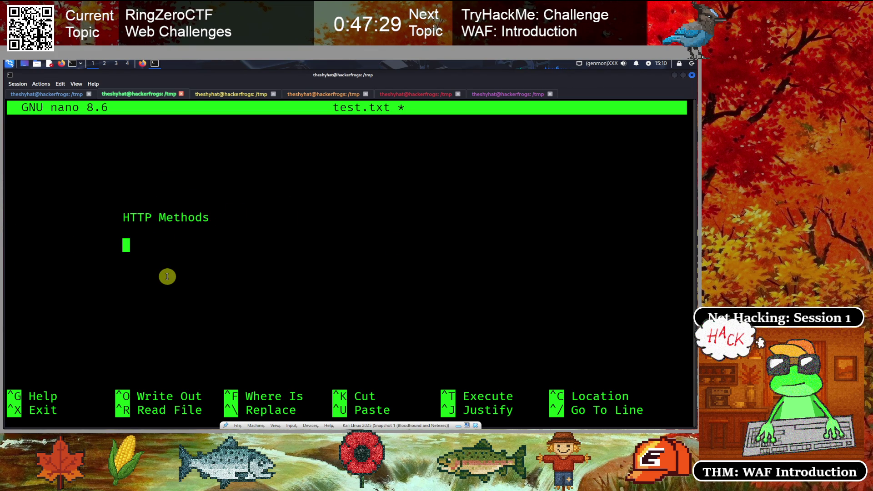
{"action": "type", "text": "GET, "}
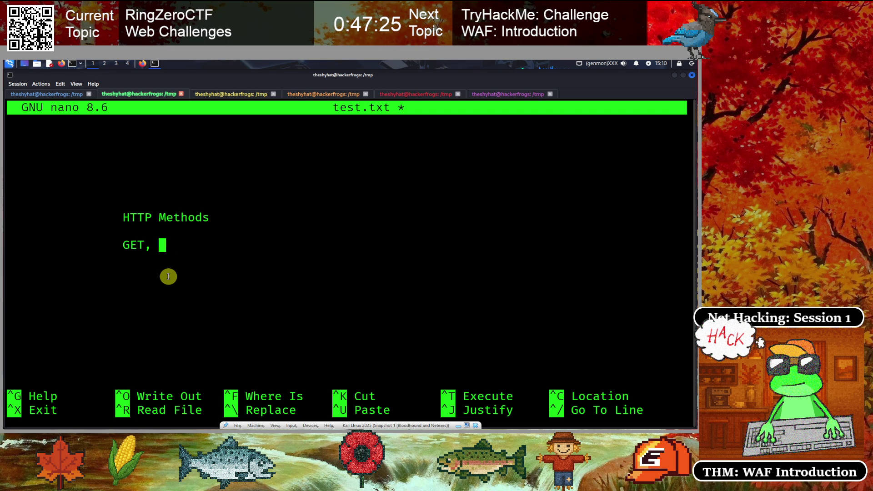
{"action": "type", "text": "POST, "}
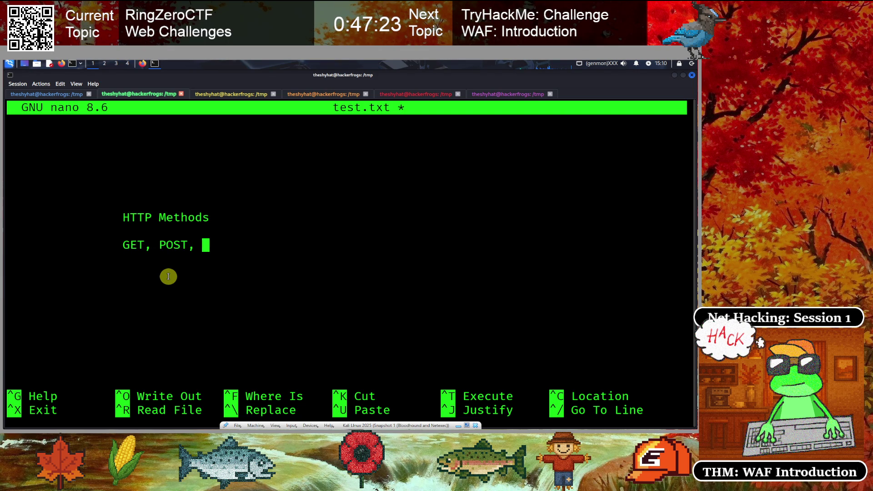
{"action": "type", "text": "HEAD, "}
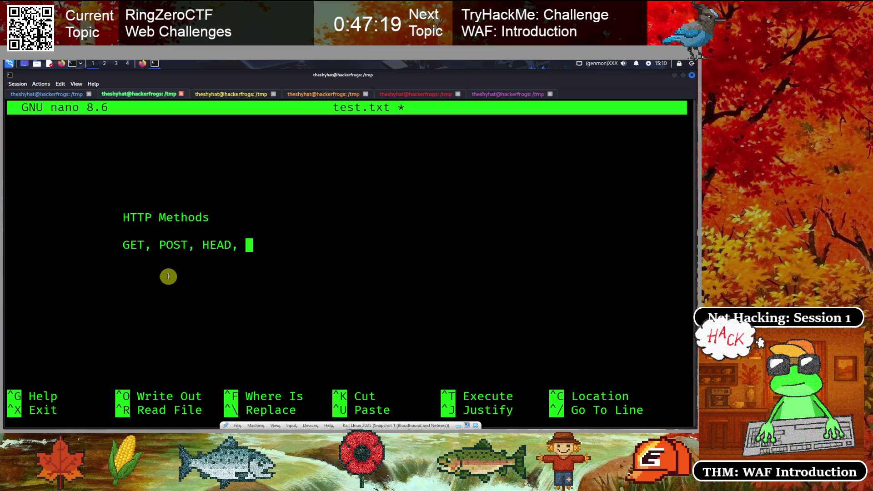
{"action": "type", "text": "OPTIONS"}
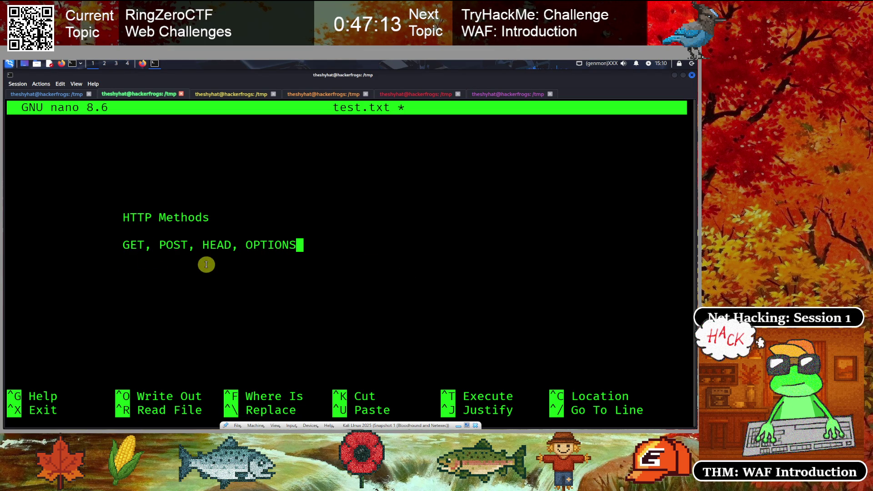
{"action": "left_click_drag", "start_coordinate": [201, 244], "coordinate": [232, 245]}
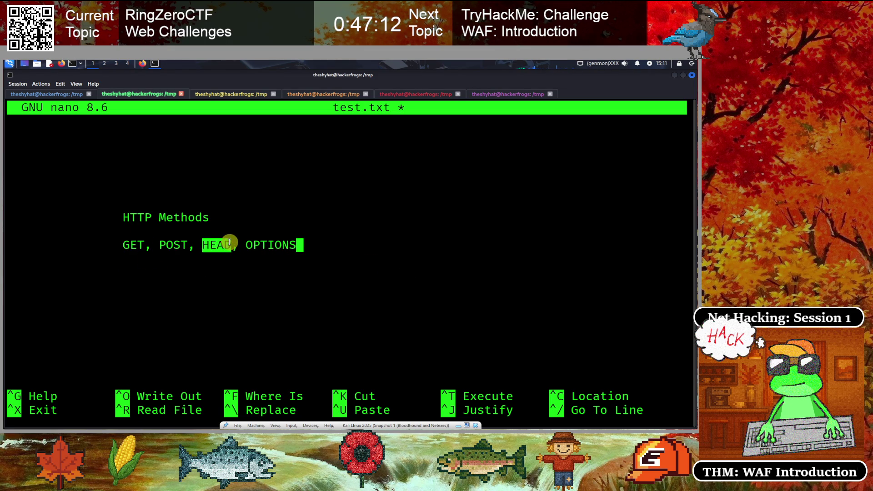
{"action": "left_click", "coordinate": [214, 261]}
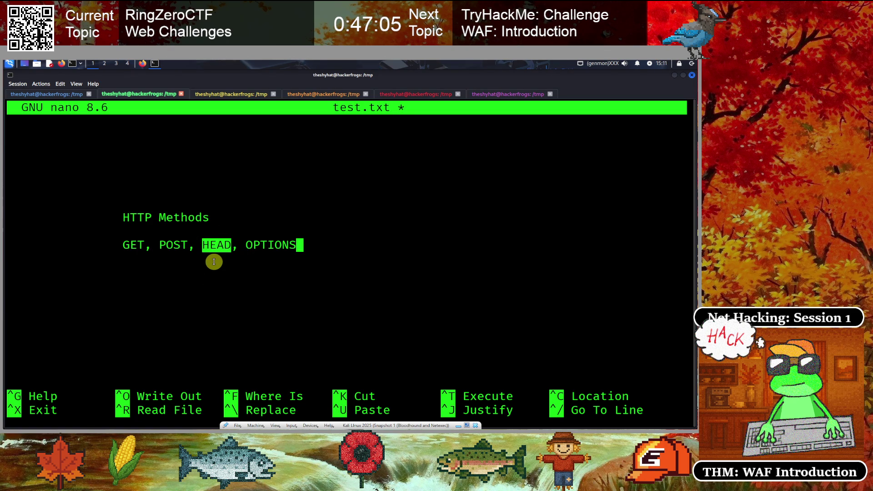
Glance at the RingZer0 challenge tab, then go to the terminal session showing ping output.
{"action": "left_click", "coordinate": [142, 63]}
{"action": "left_click", "coordinate": [386, 77]}
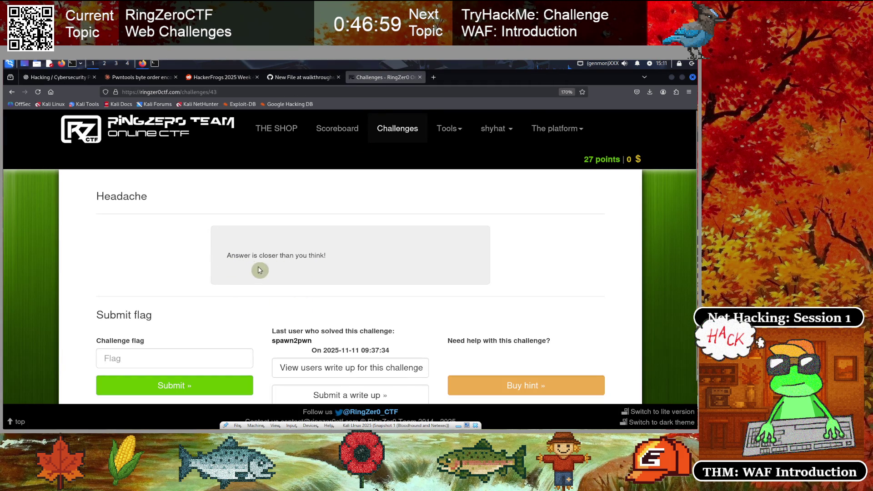
{"action": "left_click", "coordinate": [166, 92]}
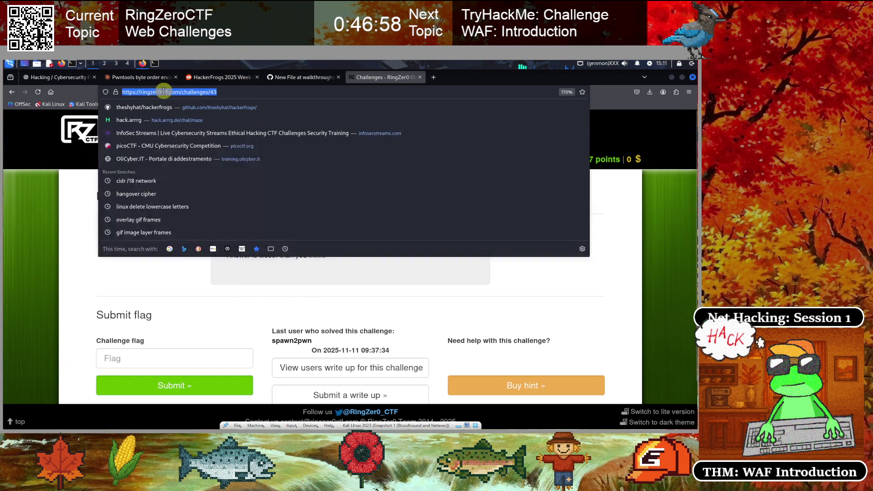
{"action": "left_click", "coordinate": [97, 62]}
{"action": "left_click", "coordinate": [155, 63]}
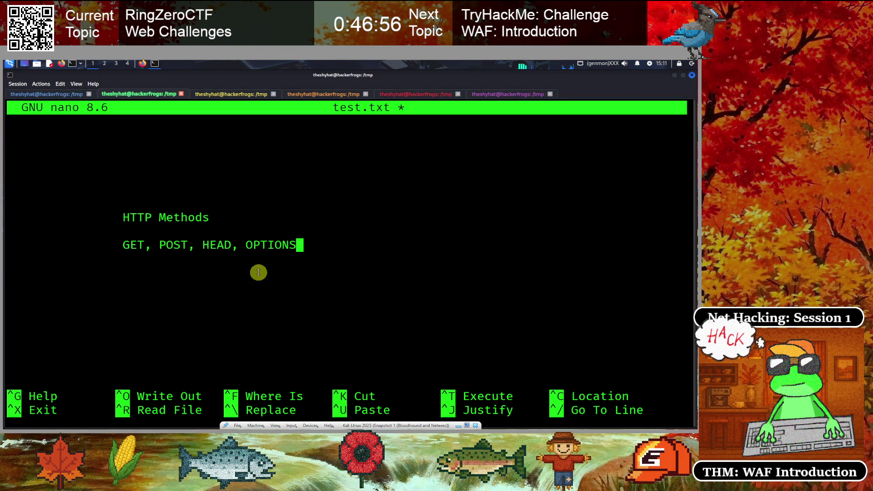
{"action": "left_click", "coordinate": [217, 96]}
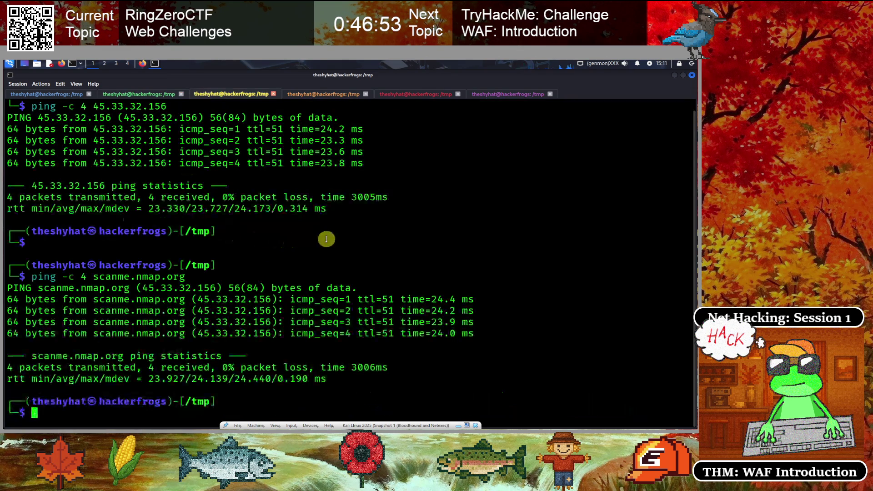
{"action": "type", "text": "clear"}
Run a verbose curl of challenges/43, then rerun it piped to head for the first lines.
{"action": "key", "text": "Return"}
{"action": "key", "text": "ctrl+shift+v"}
{"action": "key", "text": "Home"}
{"action": "key", "text": "Right"}
{"action": "key", "text": "Right"}
{"action": "key", "text": "Right"}
{"action": "key", "text": "Right"}
{"action": "key", "text": "Right"}
{"action": "key", "text": "Right"}
{"action": "key", "text": "Up"}
{"action": "key", "text": "Up"}
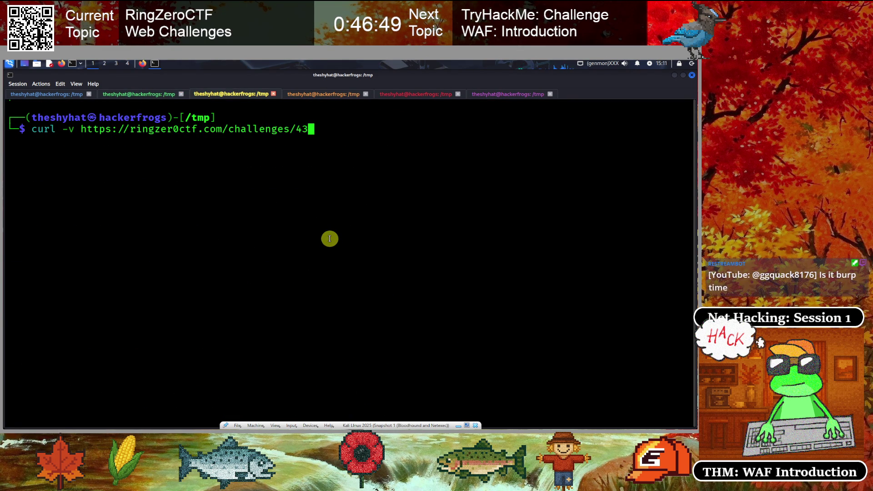
{"action": "key", "text": "Return"}
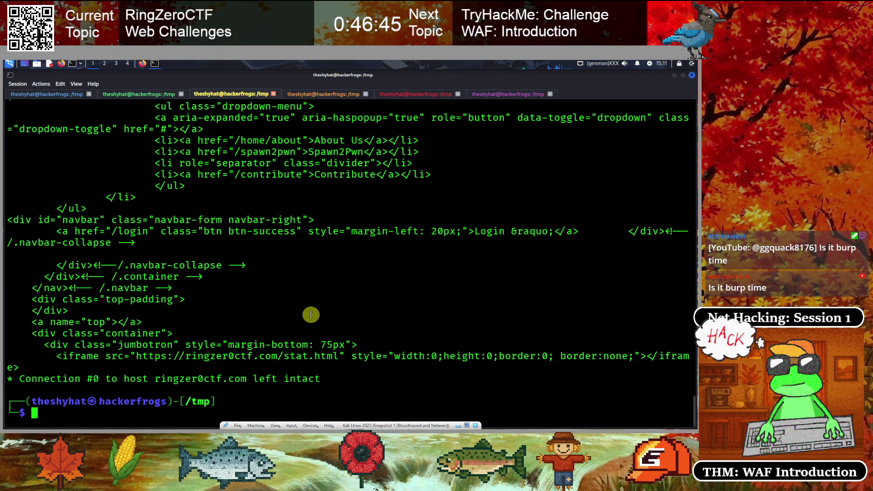
{"action": "key", "text": "Up"}
{"action": "type", "text": "| h"}
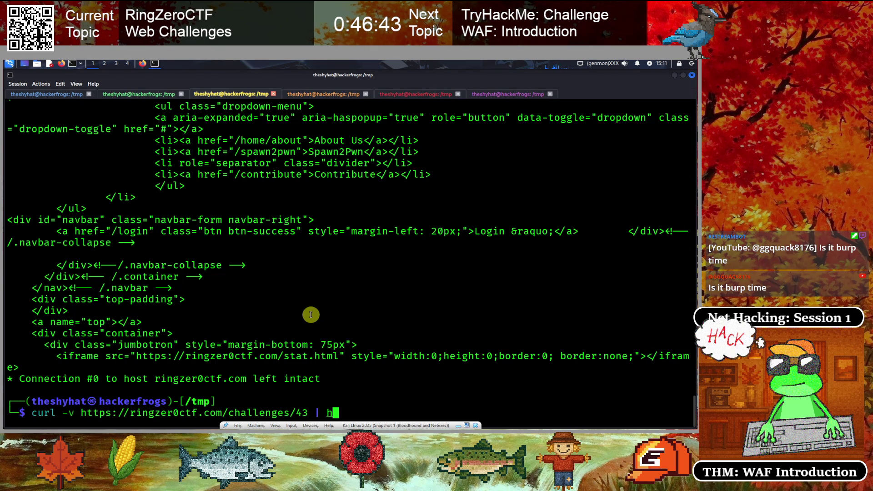
{"action": "type", "text": "ead"}
{"action": "key", "text": "Return"}
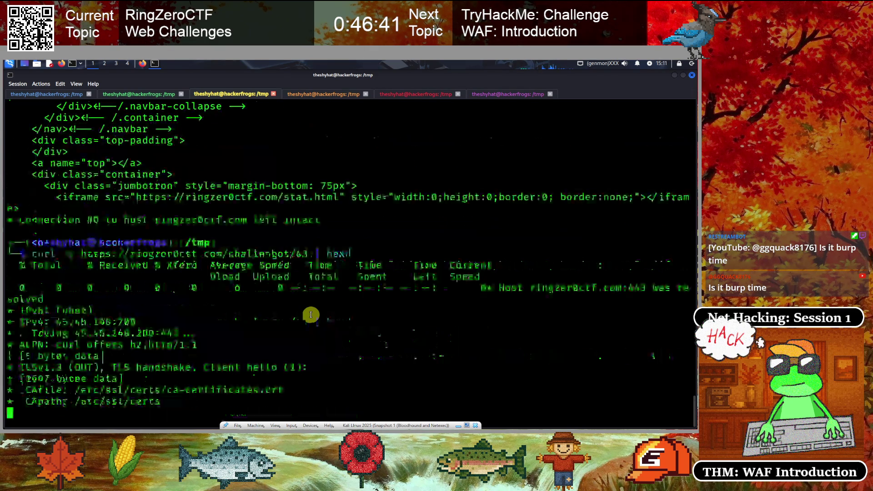
{"action": "scroll", "coordinate": [310, 314], "scroll_direction": "up", "scroll_amount": 2}
{"action": "scroll", "coordinate": [311, 315], "scroll_direction": "down", "scroll_amount": 2}
{"action": "type", "text": "clear"}
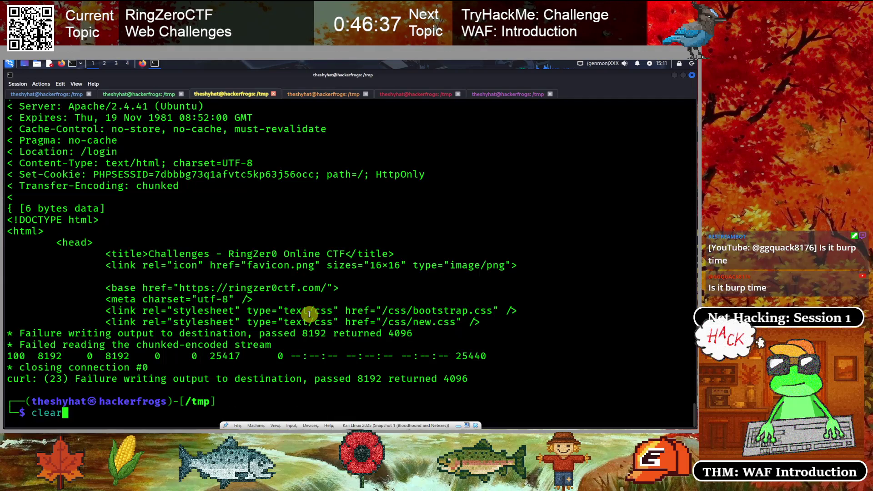
Recall the curl command and edit it into a -X HEAD request without the | head pipe.
{"action": "key", "text": "Return"}
{"action": "key", "text": "Up"}
{"action": "key", "text": "Home"}
{"action": "key", "text": "Right"}
{"action": "key", "text": "Right"}
{"action": "key", "text": "Right"}
{"action": "key", "text": "End"}
{"action": "key", "text": "Left"}
{"action": "key", "text": "Left"}
{"action": "key", "text": "Left"}
{"action": "key", "text": "Left"}
{"action": "key", "text": "Home"}
{"action": "key", "text": "Right"}
{"action": "key", "text": "Right"}
{"action": "key", "text": "Right"}
{"action": "key", "text": "Right"}
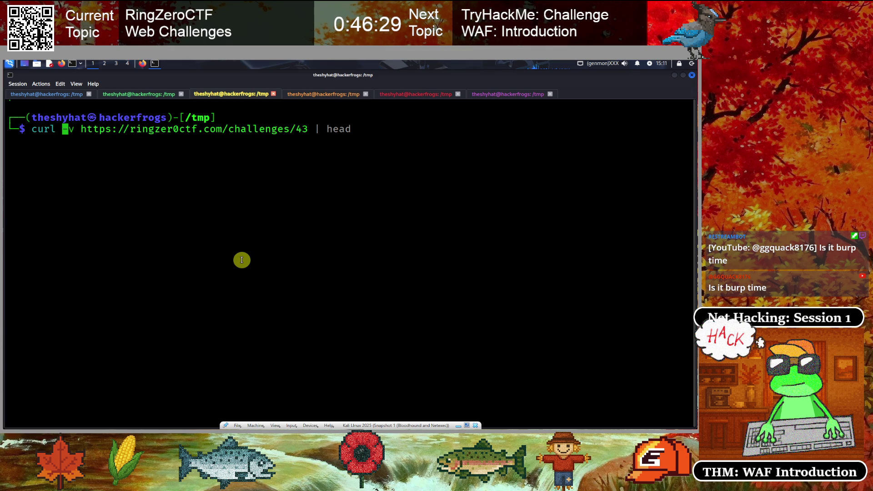
{"action": "type", "text": "-X HEAD"}
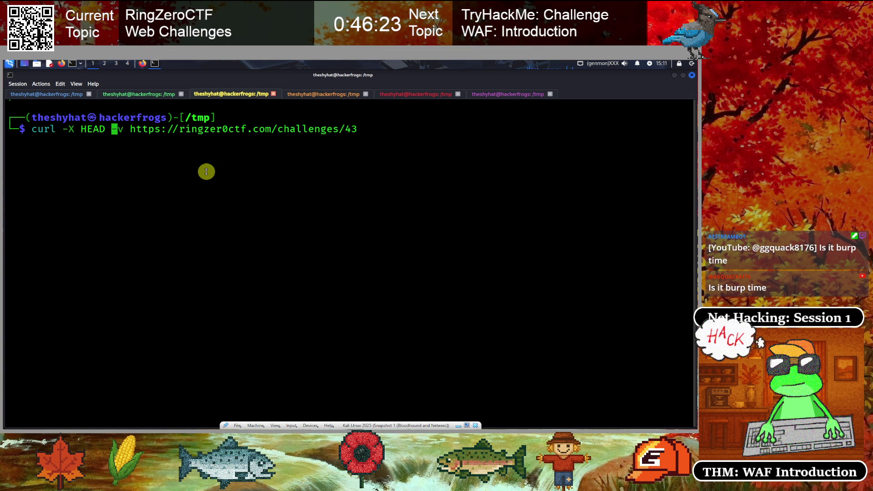
Run the verbose HEAD request and review the TLS handshake lines in the output.
{"action": "key", "text": "End"}
{"action": "key", "text": "Return"}
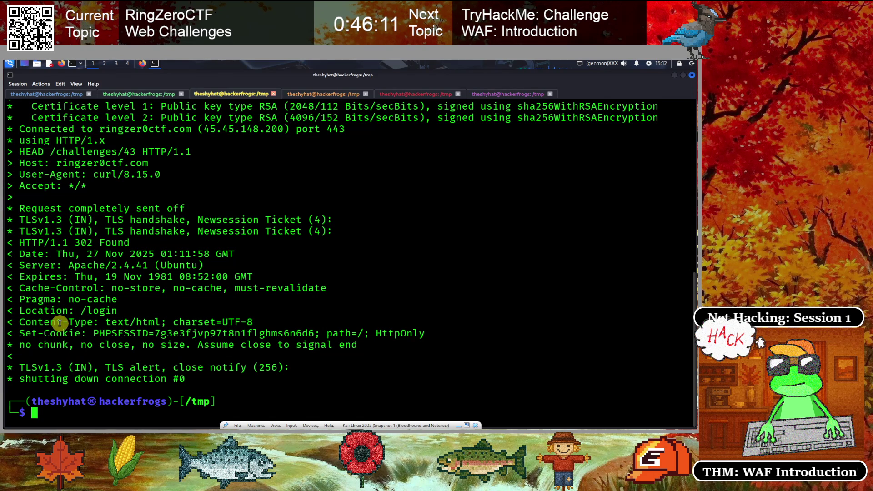
{"action": "scroll", "coordinate": [79, 363], "scroll_direction": "up", "scroll_amount": 2}
{"action": "scroll", "coordinate": [61, 322], "scroll_direction": "up", "scroll_amount": 1}
{"action": "scroll", "coordinate": [60, 323], "scroll_direction": "up", "scroll_amount": 6}
{"action": "scroll", "coordinate": [60, 323], "scroll_direction": "up", "scroll_amount": 2}
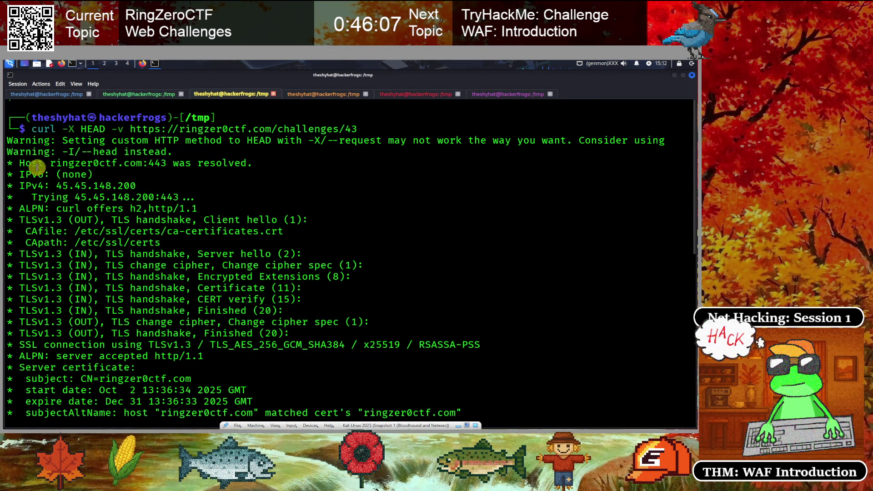
{"action": "left_click_drag", "start_coordinate": [20, 163], "coordinate": [142, 368]}
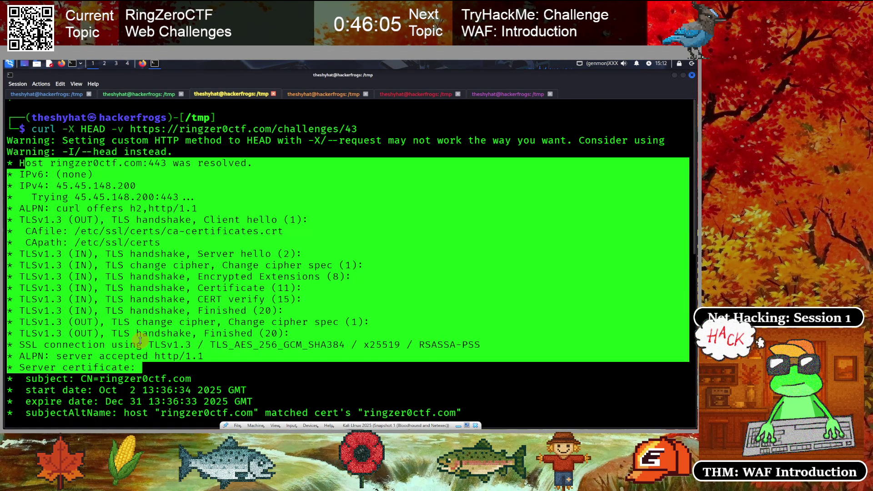
{"action": "left_click", "coordinate": [131, 295]}
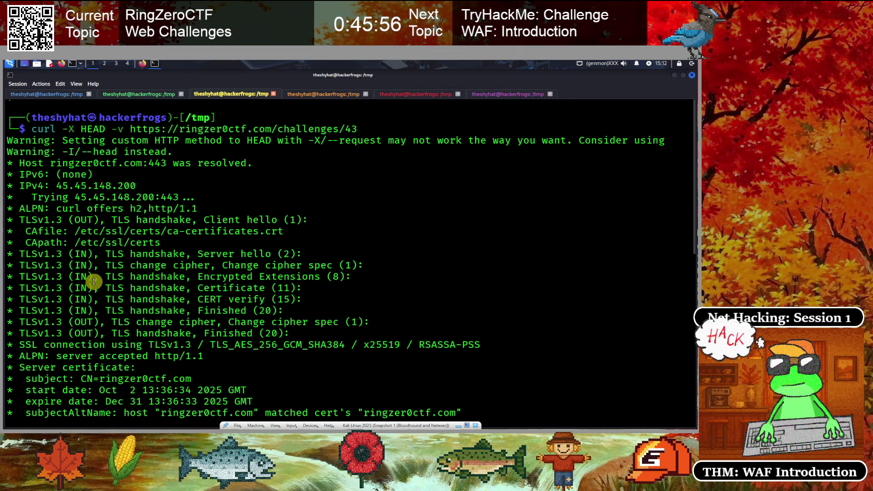
{"action": "scroll", "coordinate": [93, 280], "scroll_direction": "down", "scroll_amount": 2}
{"action": "scroll", "coordinate": [103, 276], "scroll_direction": "down", "scroll_amount": 3}
{"action": "scroll", "coordinate": [136, 273], "scroll_direction": "down", "scroll_amount": 4}
{"action": "scroll", "coordinate": [177, 267], "scroll_direction": "down", "scroll_amount": 2}
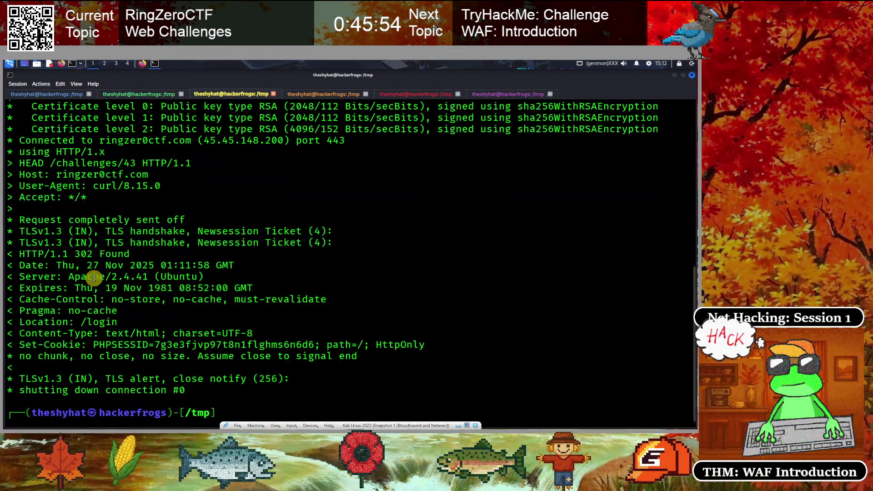
Change the command to curl -I and rerun it, getting a 302 Found redirect to /login.
{"action": "key", "text": "Up"}
{"action": "key", "text": "Home"}
{"action": "key", "text": "Right"}
{"action": "key", "text": "Right"}
{"action": "key", "text": "Right"}
{"action": "key", "text": "Right"}
{"action": "key", "text": "Right"}
{"action": "key", "text": "Right"}
{"action": "key", "text": "Right"}
{"action": "key", "text": "Left"}
{"action": "key", "text": "Left"}
{"action": "key", "text": "Left"}
{"action": "key", "text": "Left"}
{"action": "key", "text": "Left"}
{"action": "key", "text": "Left"}
{"action": "key", "text": "Left"}
{"action": "key", "text": "Left"}
{"action": "key", "text": "BackSpace"}
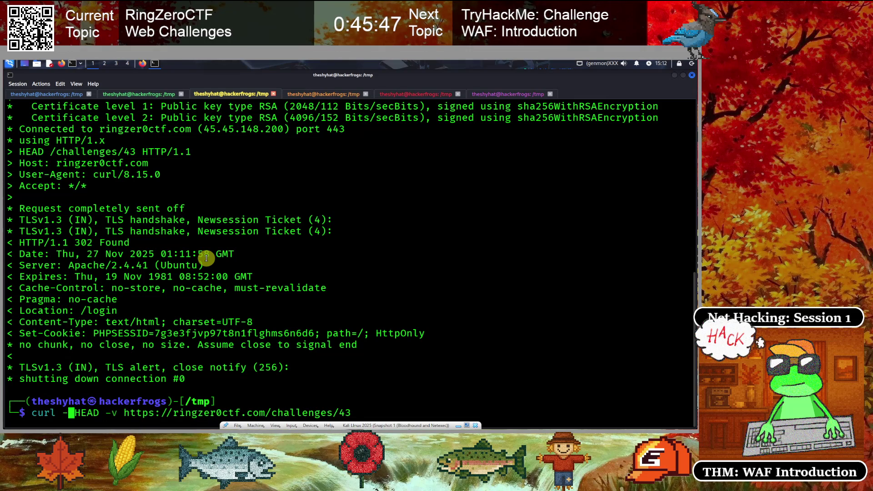
{"action": "type", "text": "U"}
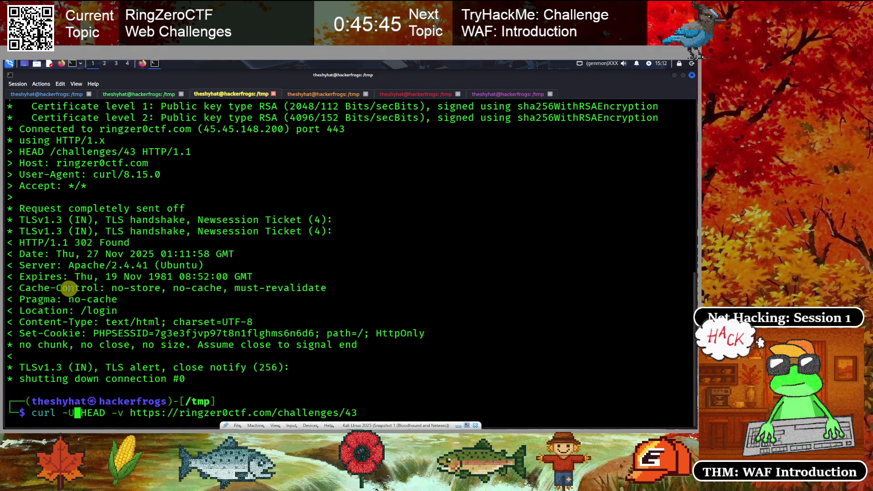
{"action": "left_click_drag", "start_coordinate": [50, 242], "coordinate": [166, 242]}
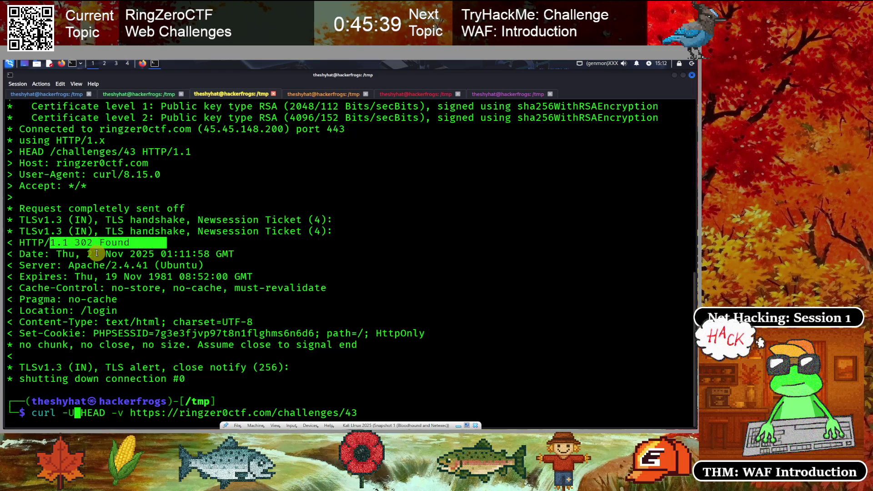
{"action": "left_click", "coordinate": [96, 254]}
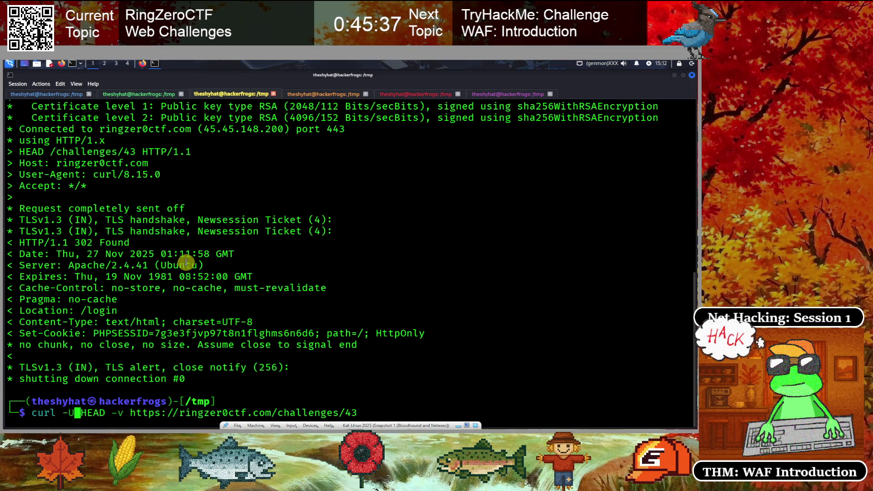
{"action": "key", "text": "Delete"}
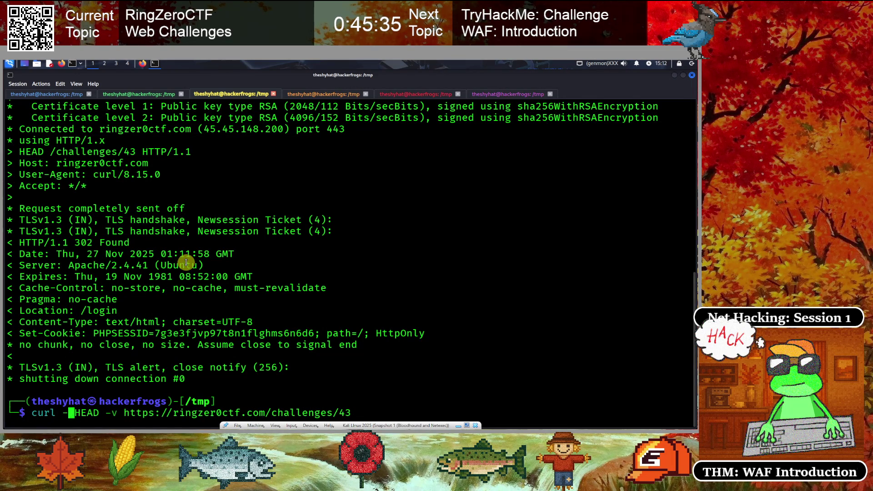
{"action": "type", "text": "I"}
{"action": "key", "text": "Return"}
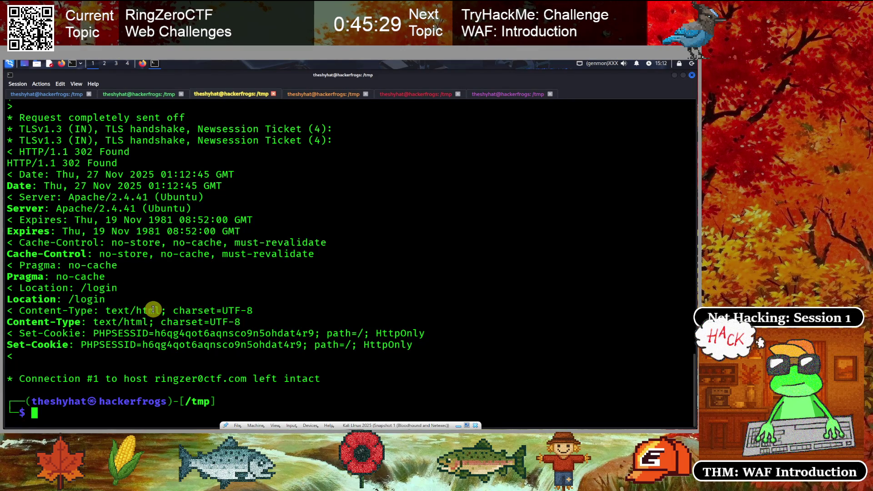
{"action": "scroll", "coordinate": [154, 311], "scroll_direction": "up", "scroll_amount": 5}
{"action": "scroll", "coordinate": [153, 310], "scroll_direction": "up", "scroll_amount": 2}
{"action": "scroll", "coordinate": [153, 310], "scroll_direction": "up", "scroll_amount": 4}
{"action": "scroll", "coordinate": [153, 311], "scroll_direction": "up", "scroll_amount": 2}
{"action": "scroll", "coordinate": [153, 311], "scroll_direction": "up", "scroll_amount": 3}
{"action": "scroll", "coordinate": [153, 311], "scroll_direction": "down", "scroll_amount": 2}
{"action": "scroll", "coordinate": [153, 311], "scroll_direction": "down", "scroll_amount": 3}
{"action": "scroll", "coordinate": [153, 311], "scroll_direction": "down", "scroll_amount": 6}
{"action": "scroll", "coordinate": [152, 310], "scroll_direction": "down", "scroll_amount": 5}
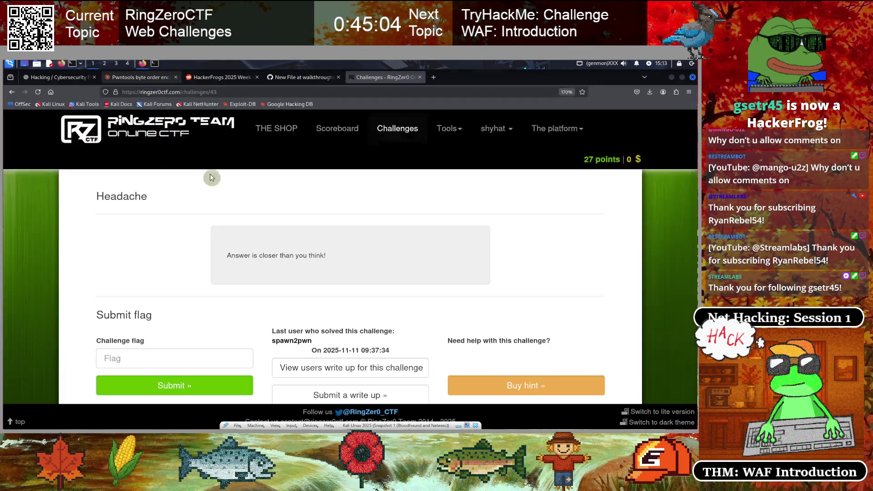
Return to the Headache challenge page in Firefox and bring up its main menu.
{"action": "left_click", "coordinate": [142, 63]}
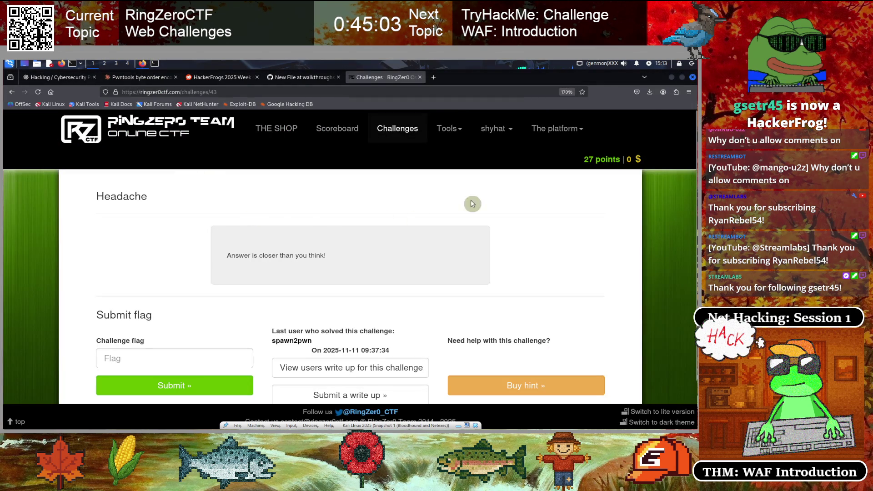
{"action": "left_click", "coordinate": [689, 91]}
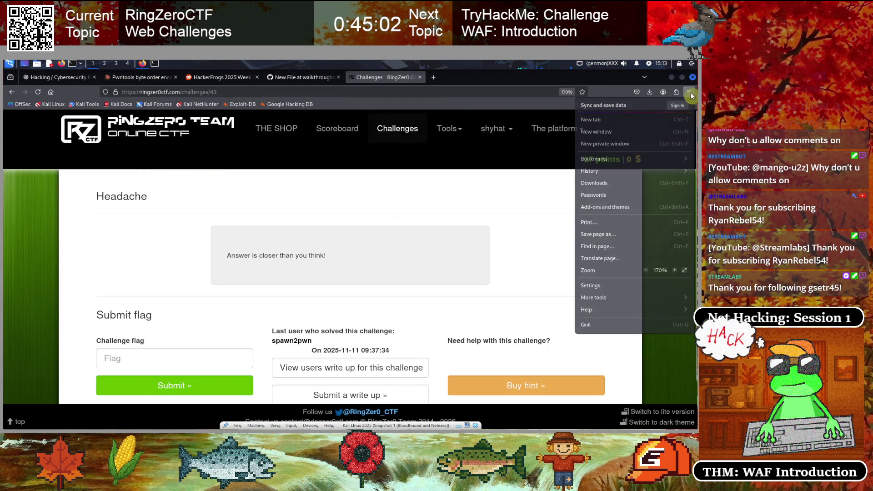
Inspect the PHPSESSID cookie in Developer Tools Storage > Cookies, then go back to the terminal.
{"action": "left_click", "coordinate": [604, 298]}
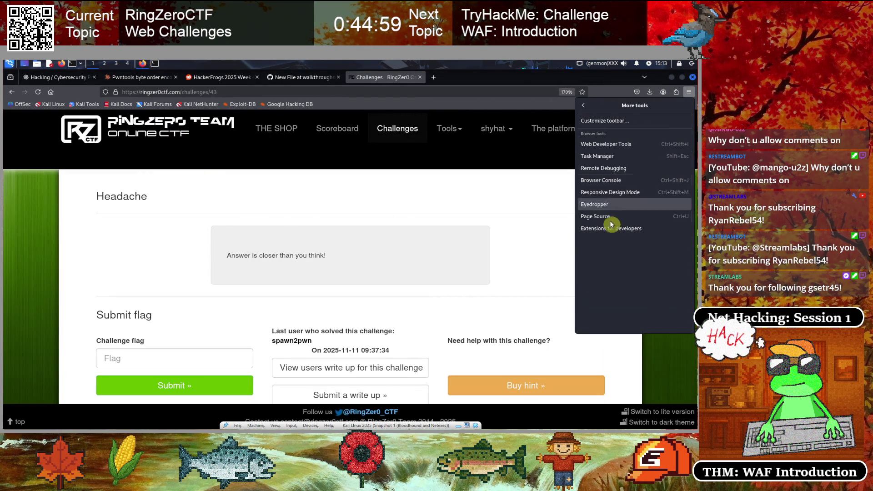
{"action": "left_click", "coordinate": [614, 145]}
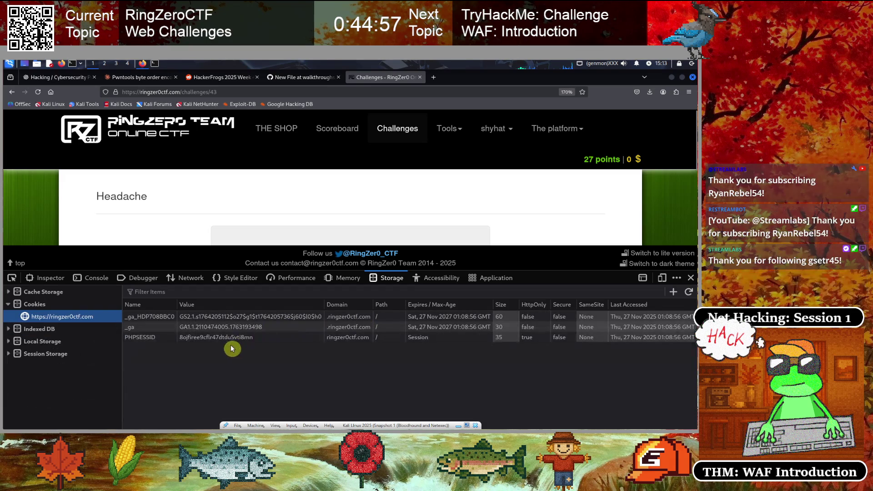
{"action": "left_click", "coordinate": [140, 337]}
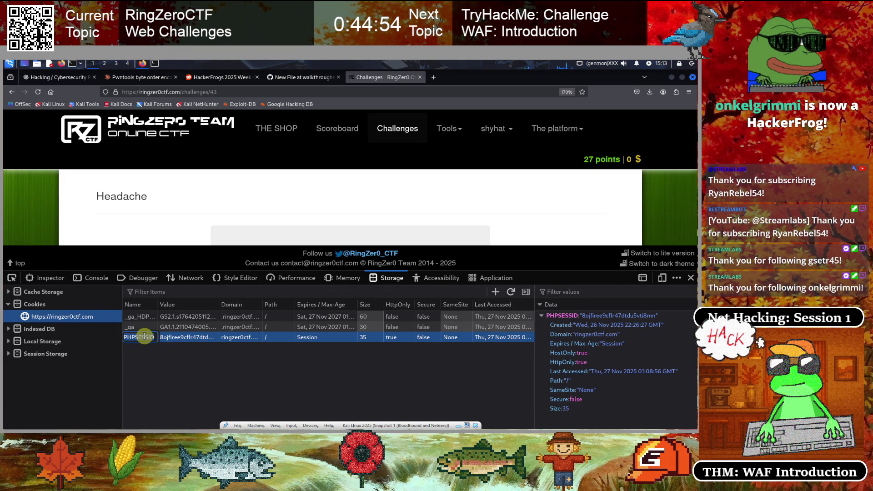
{"action": "left_click", "coordinate": [155, 62]}
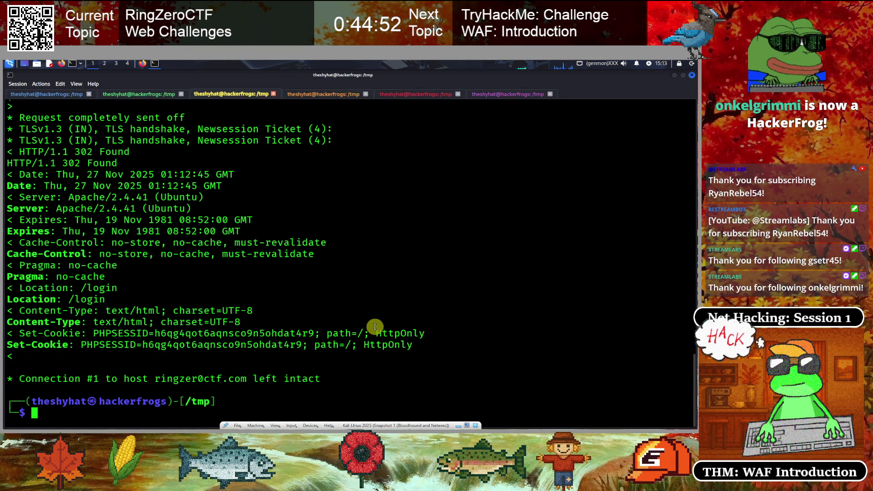
Add -b "PHPSESSID=..." with the browser's cookie value to the curl -I command and run it.
{"action": "key", "text": "Up"}
{"action": "key", "text": "ctrl+a"}
{"action": "key", "text": "Right"}
{"action": "key", "text": "Right"}
{"action": "key", "text": "Right"}
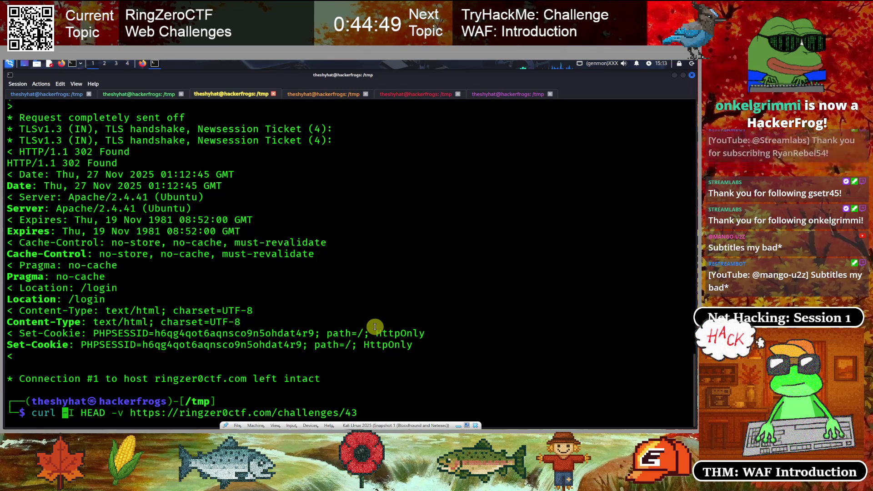
{"action": "type", "text": "-b \"\" "}
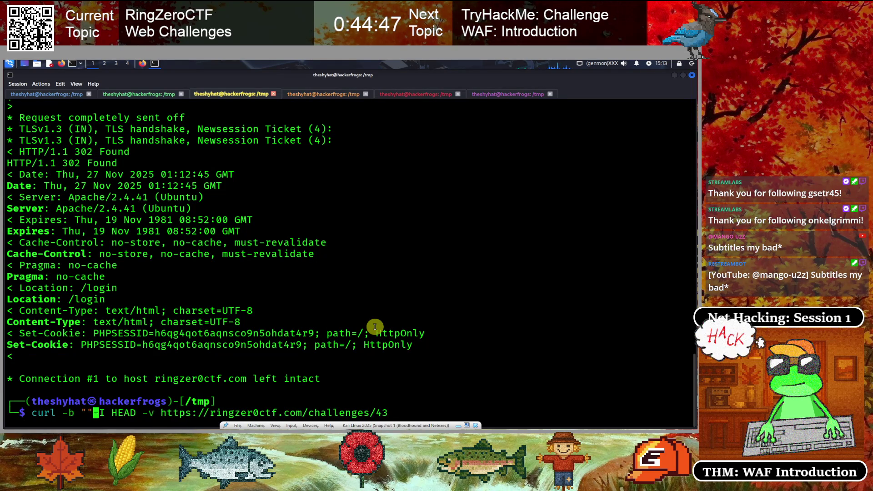
{"action": "type", "text": "PHPSESSID"}
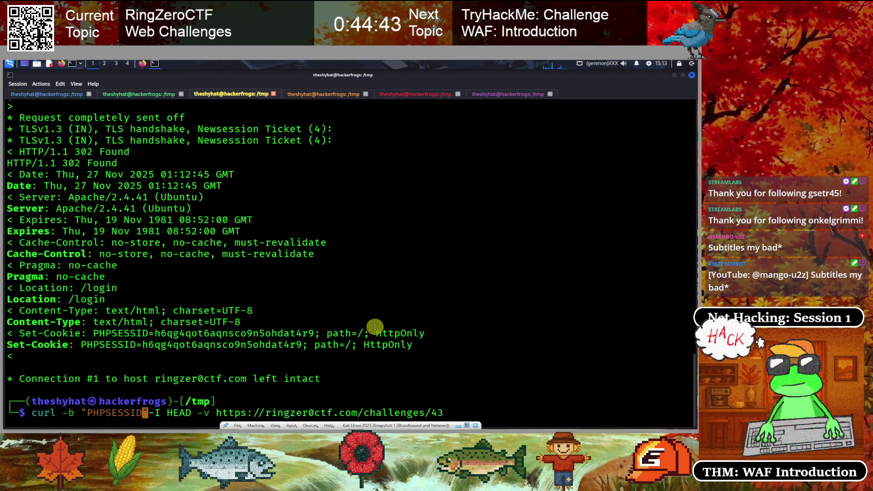
{"action": "type", "text": "="}
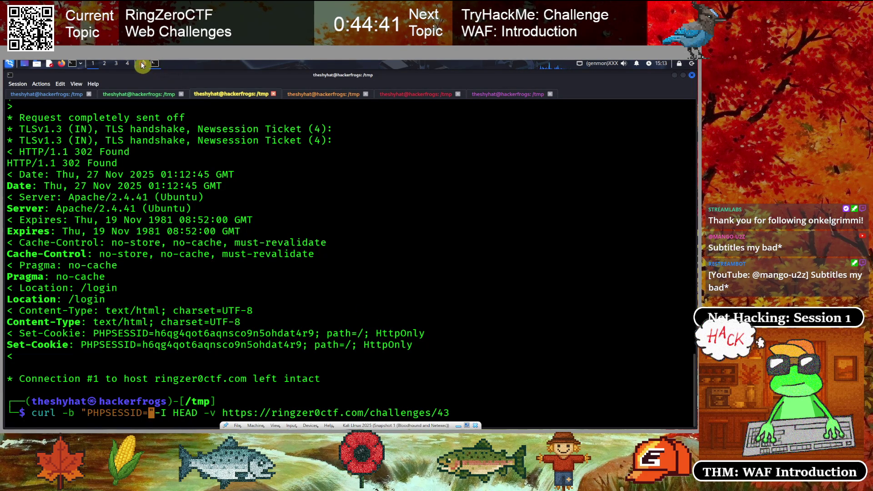
{"action": "left_click", "coordinate": [142, 65]}
{"action": "double_click", "coordinate": [181, 338]}
{"action": "key", "text": "ctrl+c"}
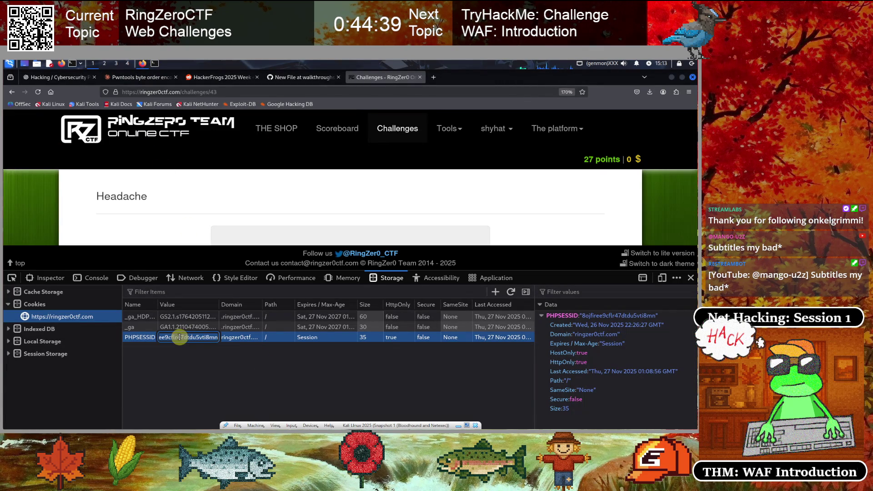
{"action": "left_click", "coordinate": [142, 64]}
{"action": "key", "text": "ctrl+shift+v"}
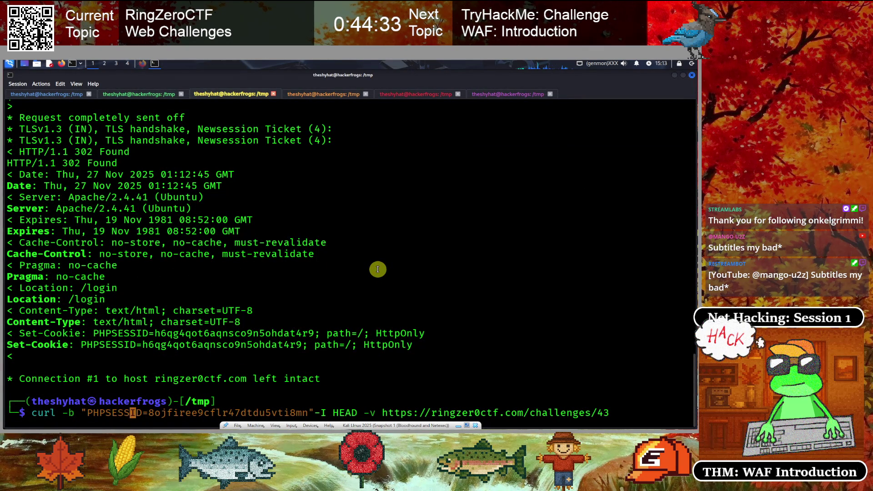
{"action": "type", "text": "\""}
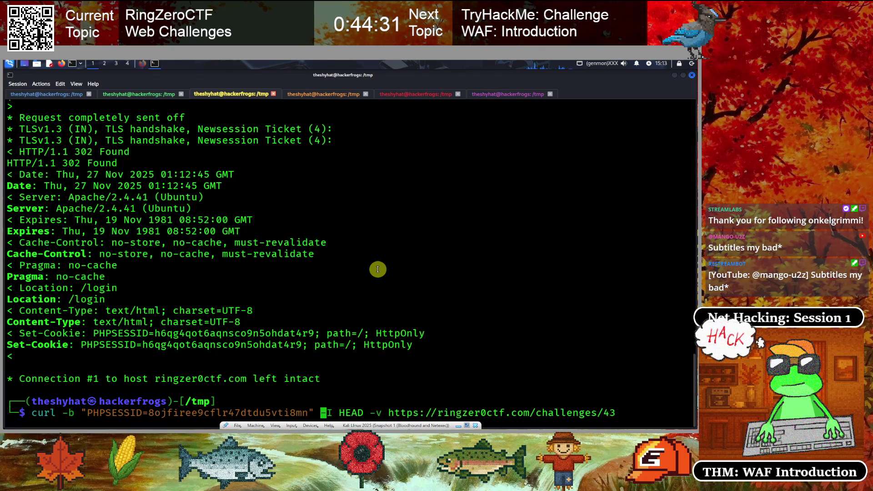
{"action": "key", "text": "Return"}
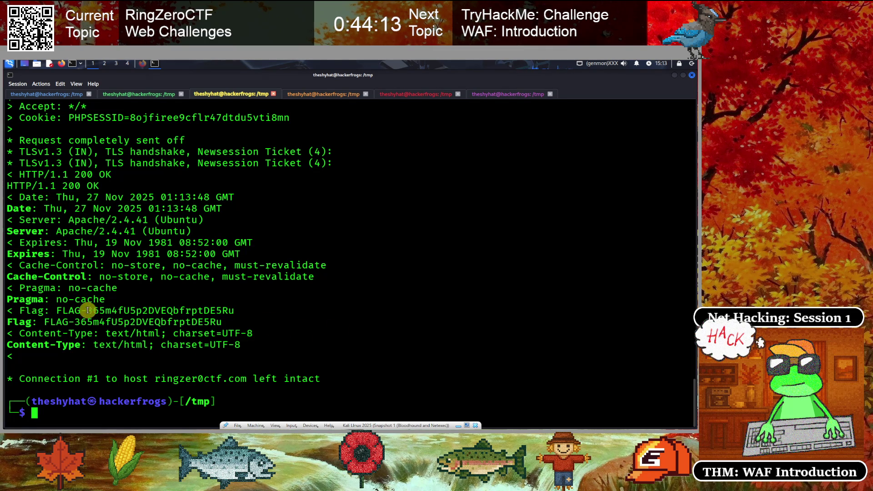
Copy the FLAG value from the Flag response header and bring the browser to the front.
{"action": "left_click_drag", "start_coordinate": [43, 322], "coordinate": [261, 322]}
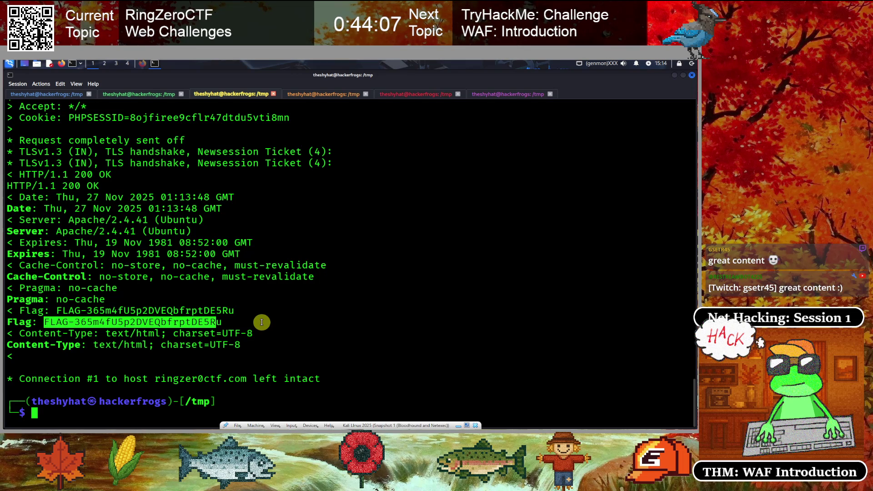
{"action": "left_click", "coordinate": [261, 322]}
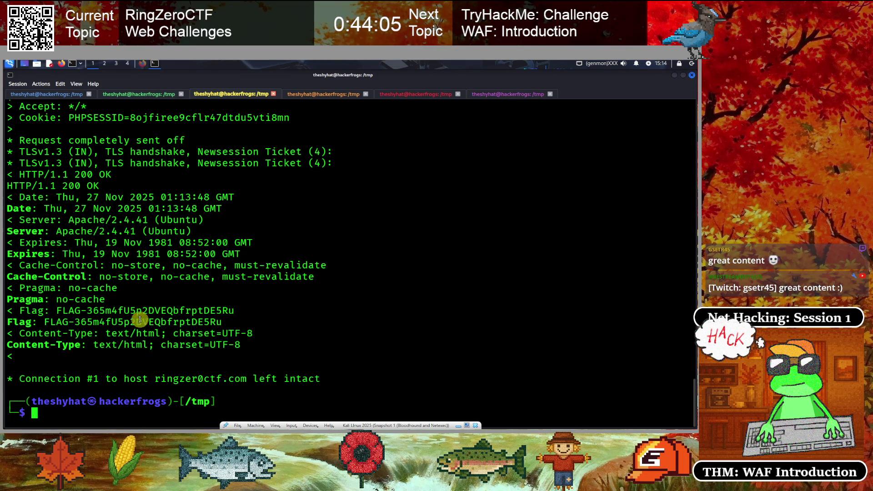
{"action": "left_click_drag", "start_coordinate": [45, 322], "coordinate": [217, 323]}
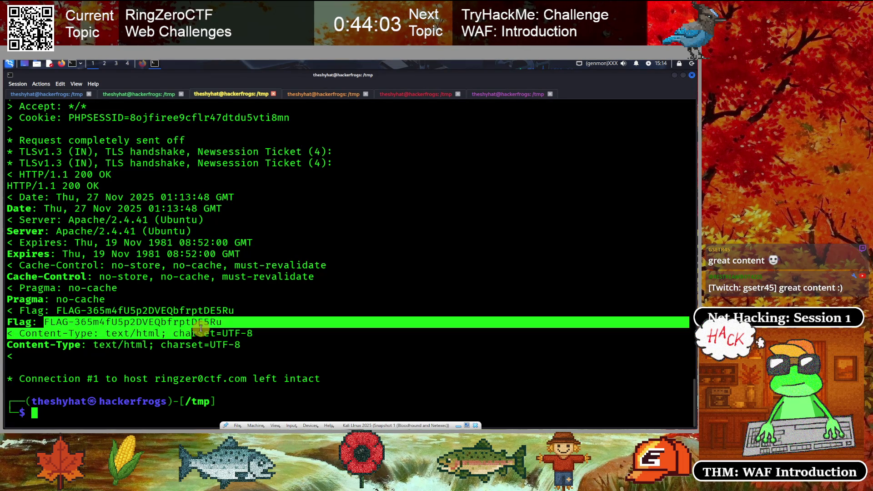
{"action": "right_click", "coordinate": [217, 325]}
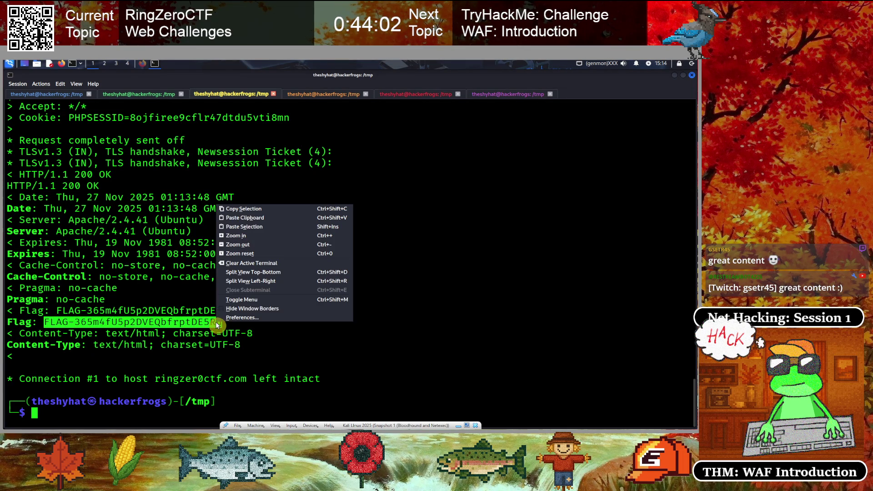
{"action": "left_click", "coordinate": [243, 208]}
{"action": "left_click", "coordinate": [201, 276]}
{"action": "left_click", "coordinate": [143, 63]}
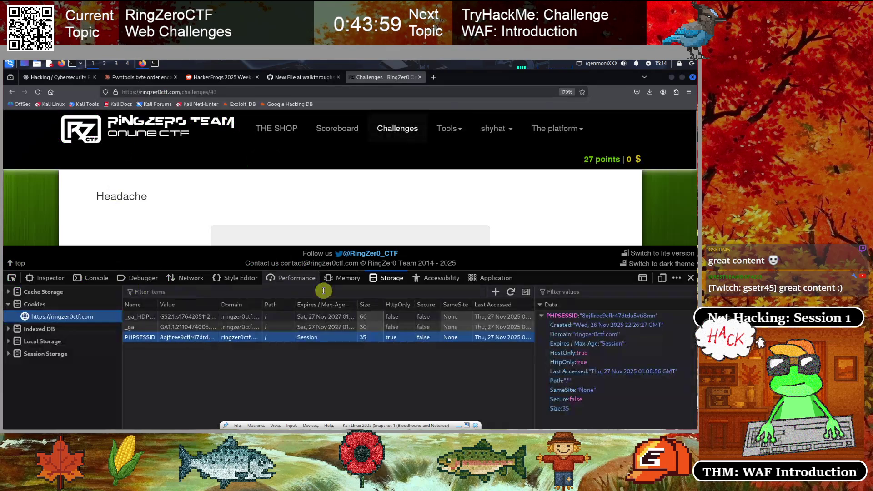
Paste the copied flag into the Headache challenge flag field and submit it.
{"action": "left_click", "coordinate": [296, 80]}
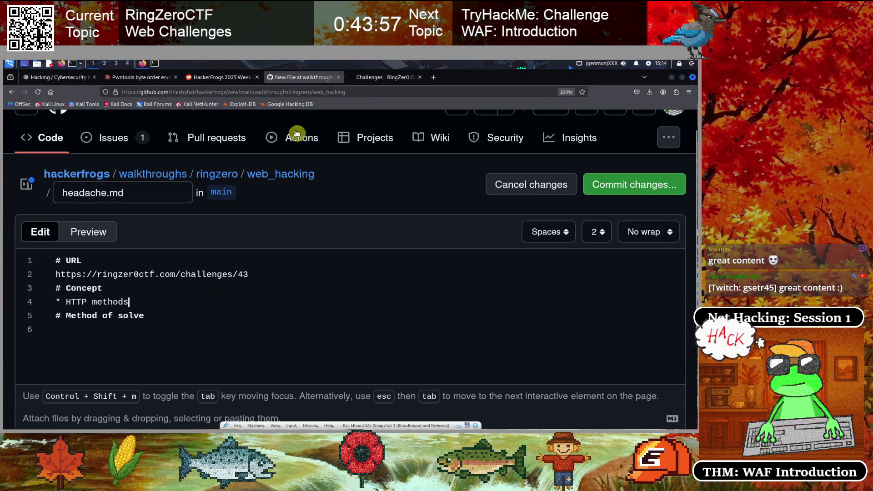
{"action": "left_click", "coordinate": [377, 77]}
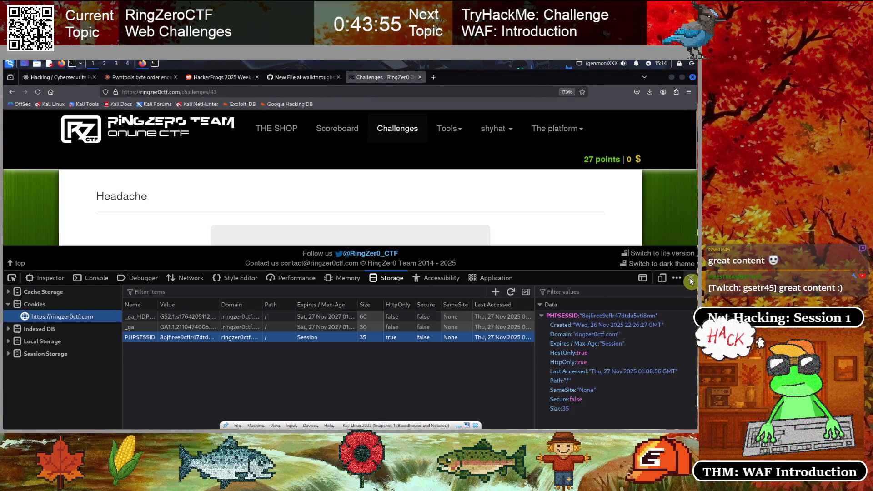
{"action": "left_click", "coordinate": [691, 280]}
{"action": "left_click", "coordinate": [162, 361]}
{"action": "key", "text": "ctrl+v"}
{"action": "scroll", "coordinate": [162, 315], "scroll_direction": "down", "scroll_amount": 1}
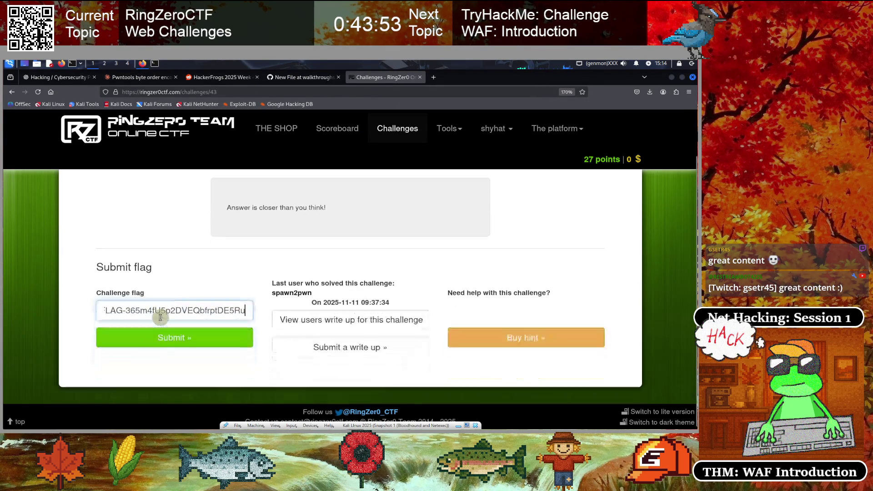
{"action": "left_click", "coordinate": [166, 337]}
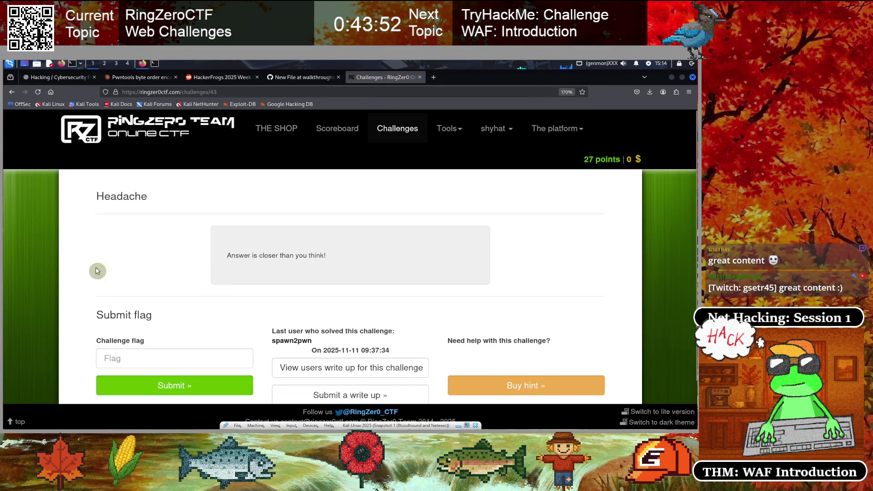
{"action": "scroll", "coordinate": [163, 303], "scroll_direction": "down", "scroll_amount": 1}
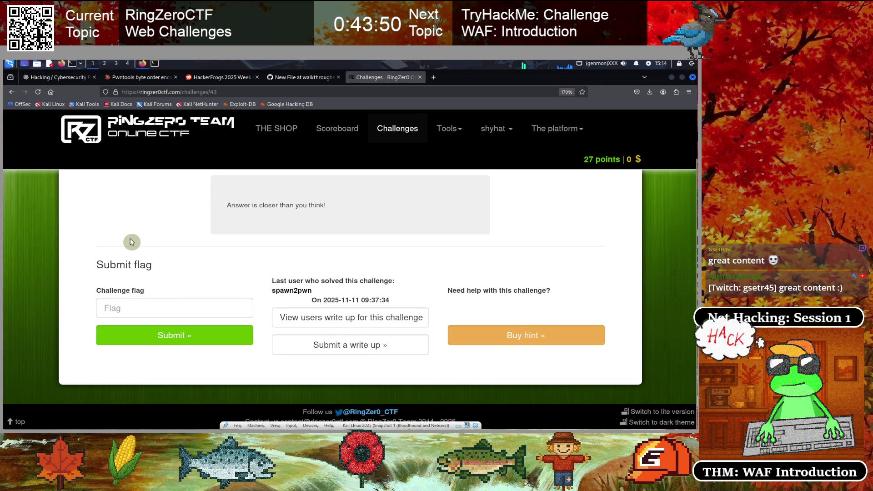
{"action": "scroll", "coordinate": [193, 304], "scroll_direction": "up", "scroll_amount": 1}
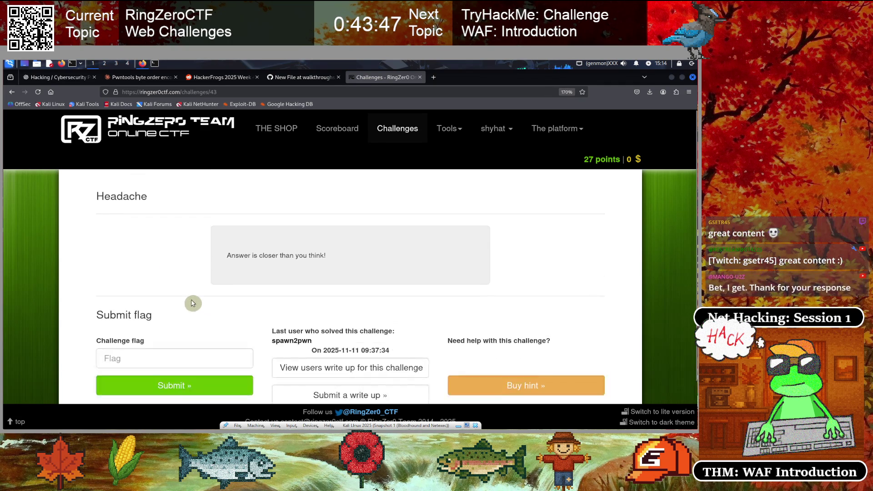
Reload the challenge page twice, confirming the resend, then close the RingZer0 tab.
{"action": "left_click", "coordinate": [38, 91]}
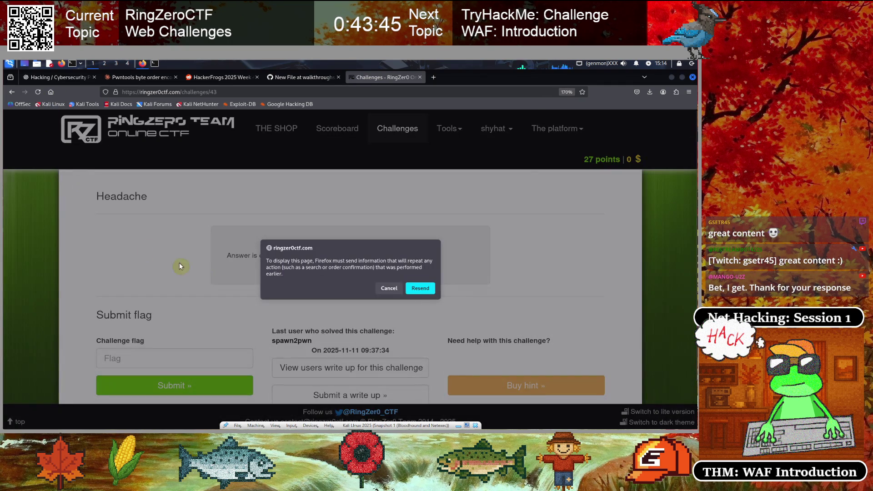
{"action": "left_click", "coordinate": [409, 289]}
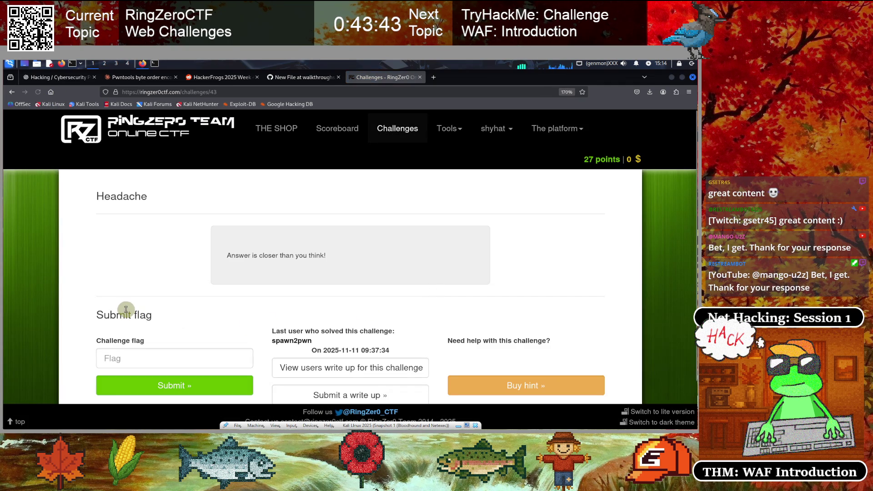
{"action": "scroll", "coordinate": [125, 309], "scroll_direction": "down", "scroll_amount": 1}
{"action": "scroll", "coordinate": [125, 310], "scroll_direction": "up", "scroll_amount": 1}
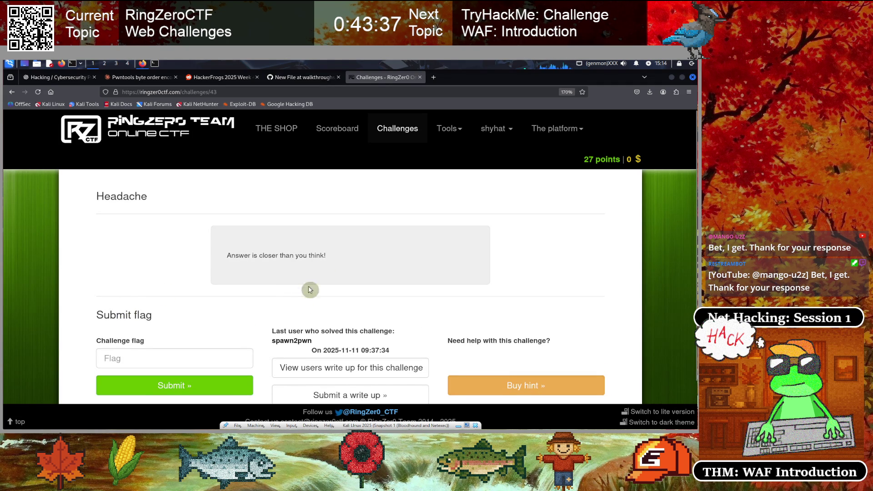
{"action": "scroll", "coordinate": [331, 253], "scroll_direction": "down", "scroll_amount": 1}
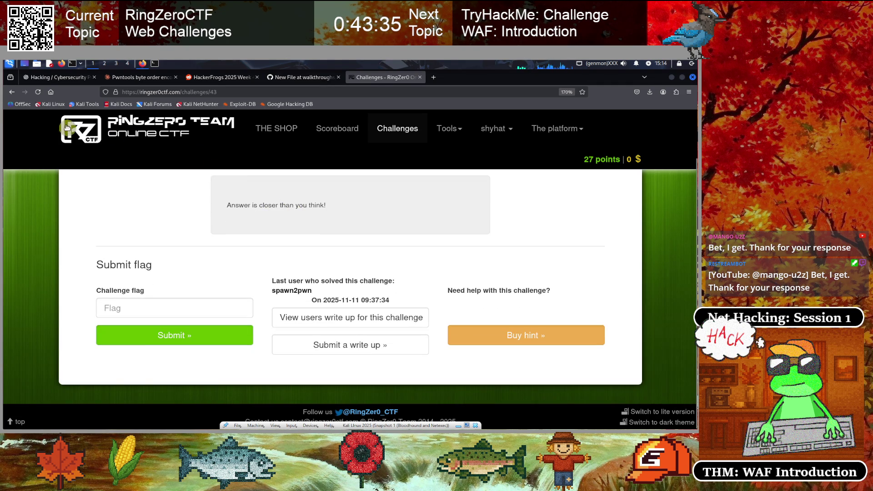
{"action": "left_click", "coordinate": [38, 92]}
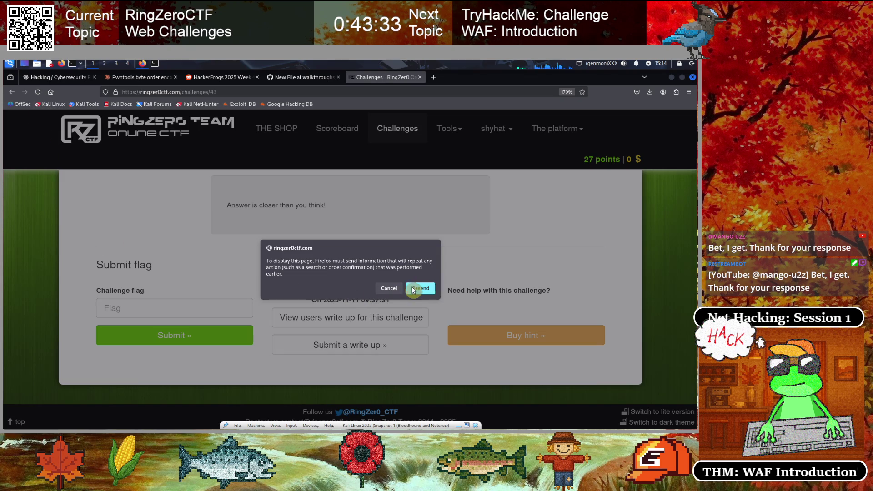
{"action": "left_click", "coordinate": [419, 287]}
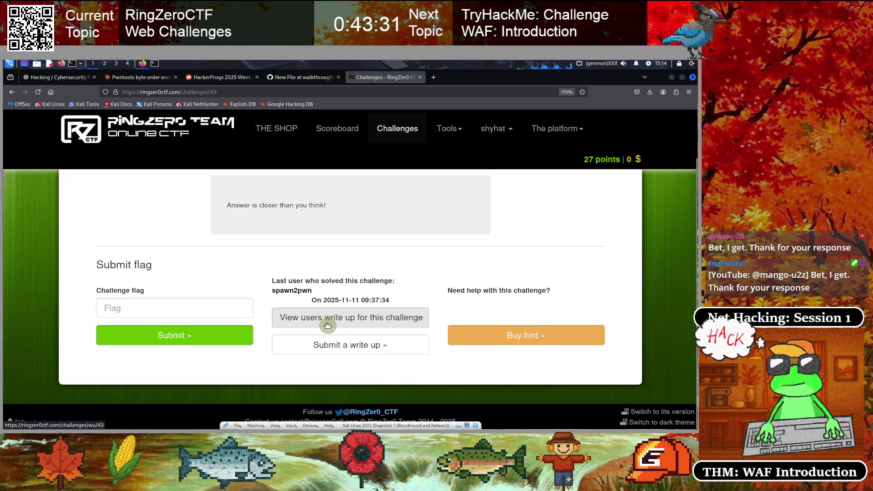
{"action": "scroll", "coordinate": [326, 324], "scroll_direction": "up", "scroll_amount": 1}
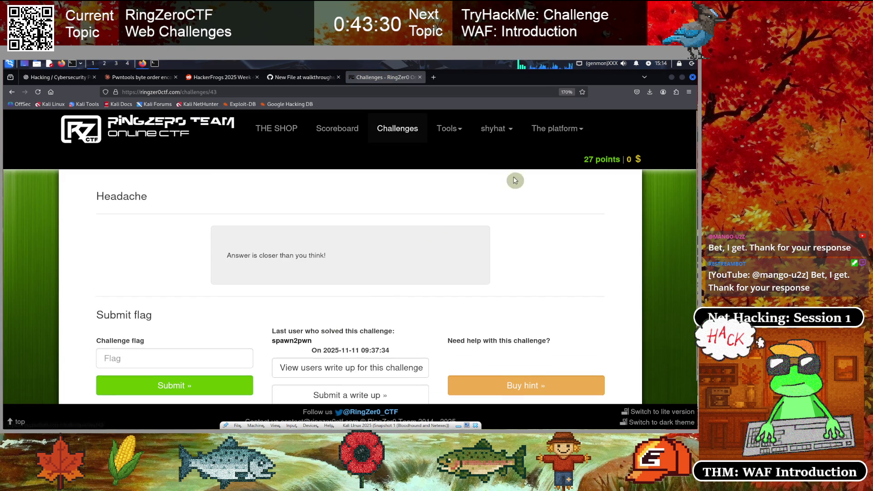
{"action": "left_click", "coordinate": [420, 78]}
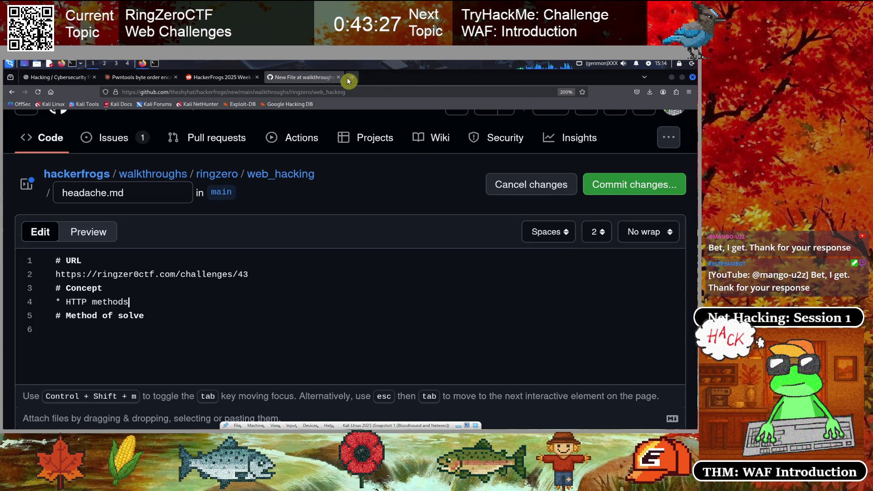
Load ringzer0ctf.com in a new tab, log out, and sign back in.
{"action": "left_click", "coordinate": [348, 78]}
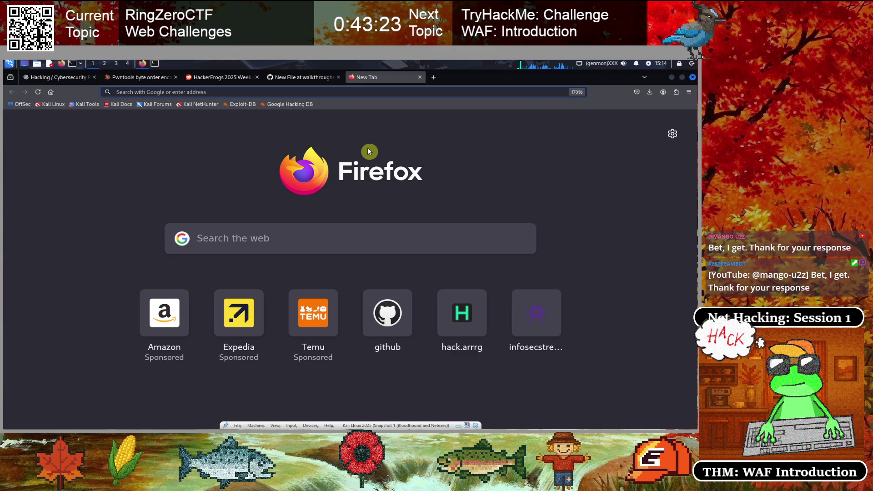
{"action": "type", "text": "ring"}
{"action": "key", "text": "Return"}
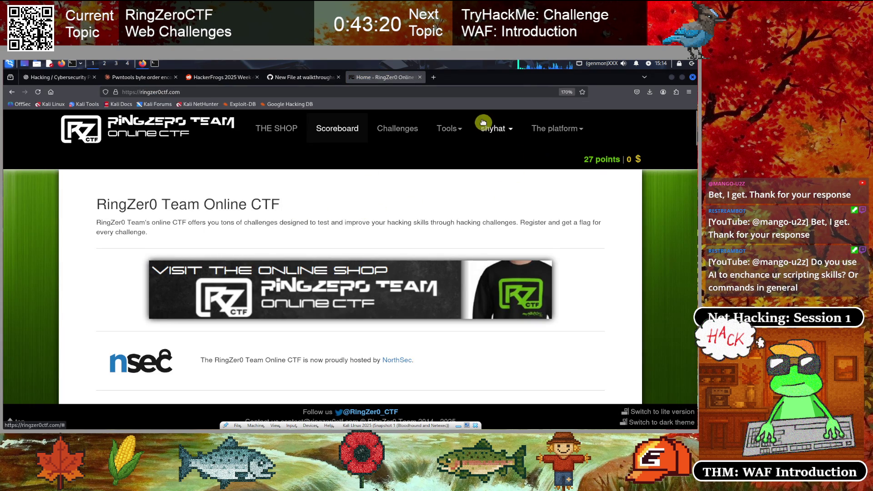
{"action": "left_click", "coordinate": [504, 128]}
{"action": "left_click", "coordinate": [496, 217]}
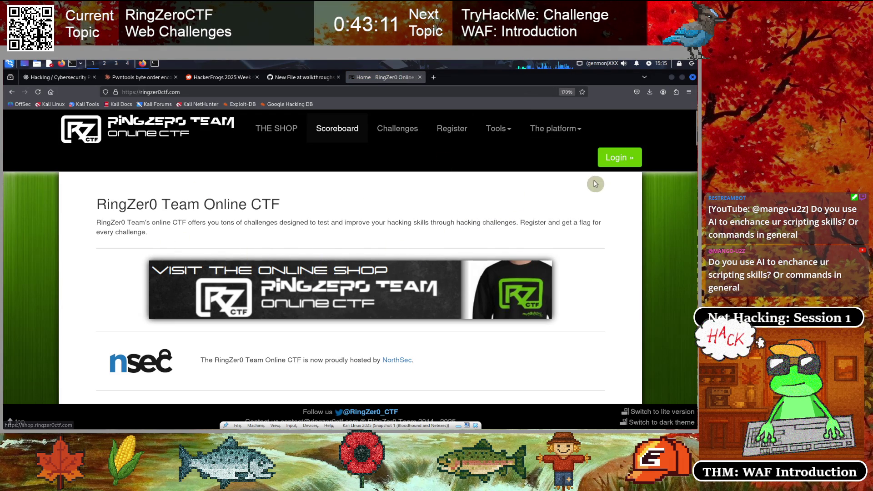
{"action": "left_click", "coordinate": [610, 158]}
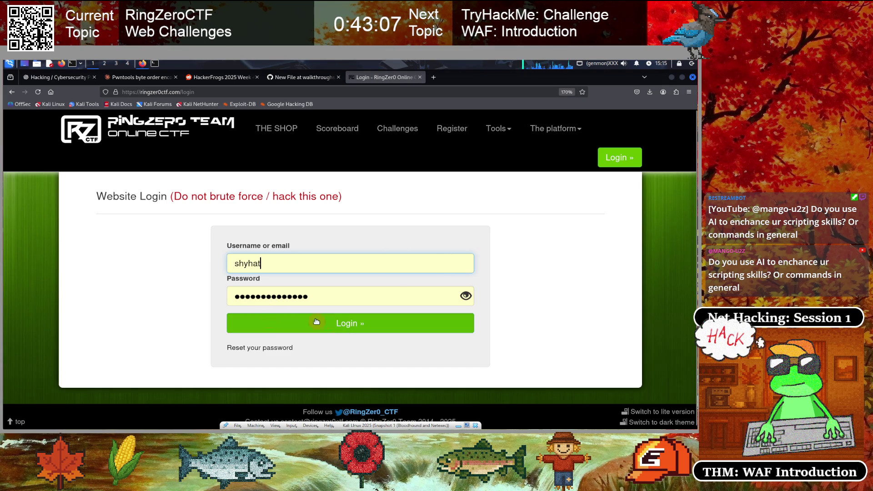
{"action": "left_click", "coordinate": [266, 319]}
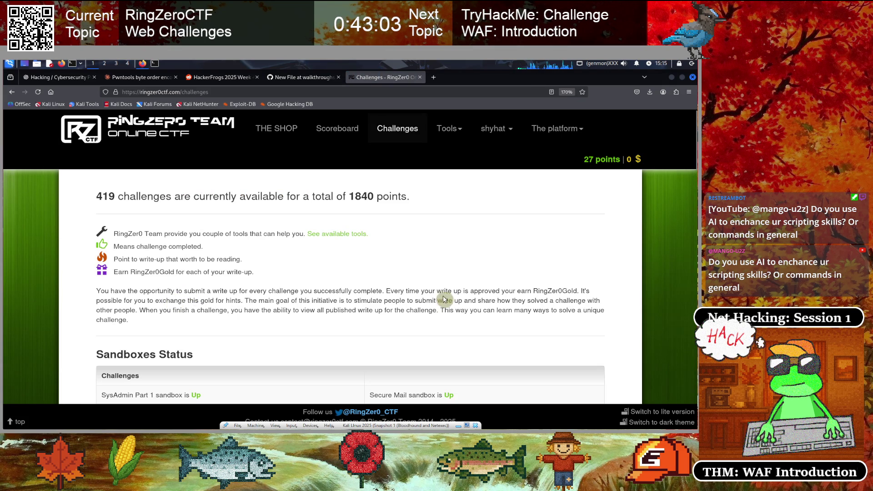
Expand the Web Warning category on the Challenges page, then return to the GitHub notes.
{"action": "left_click", "coordinate": [397, 130]}
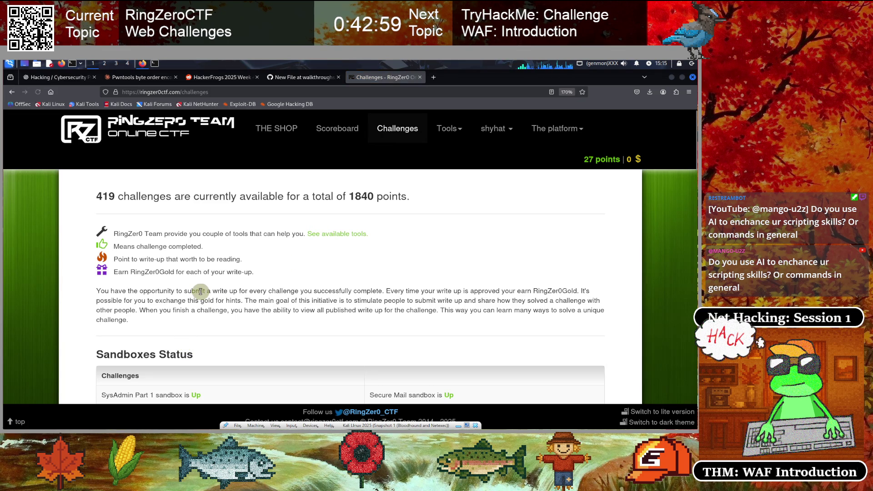
{"action": "scroll", "coordinate": [265, 267], "scroll_direction": "down", "scroll_amount": 2}
{"action": "scroll", "coordinate": [266, 269], "scroll_direction": "down", "scroll_amount": 5}
{"action": "scroll", "coordinate": [265, 269], "scroll_direction": "down", "scroll_amount": 3}
{"action": "scroll", "coordinate": [182, 307], "scroll_direction": "down", "scroll_amount": 5}
{"action": "scroll", "coordinate": [181, 302], "scroll_direction": "down", "scroll_amount": 8}
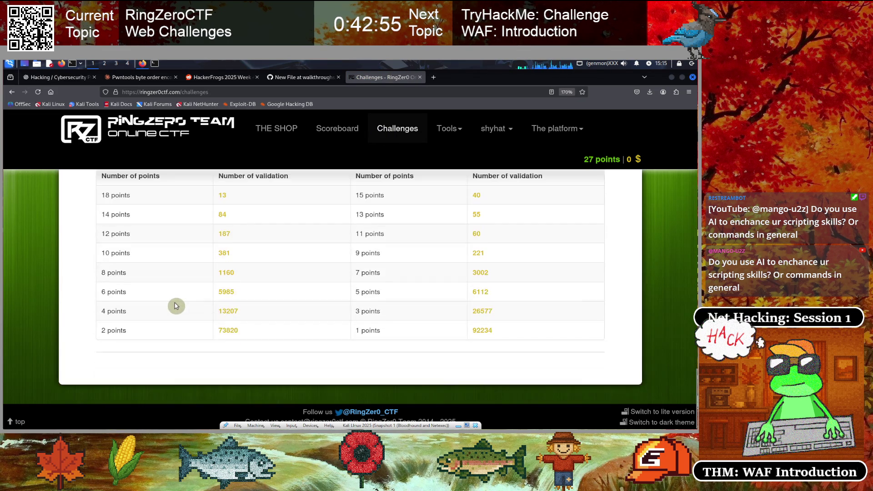
{"action": "scroll", "coordinate": [176, 307], "scroll_direction": "up", "scroll_amount": 3}
{"action": "scroll", "coordinate": [228, 299], "scroll_direction": "down", "scroll_amount": 2}
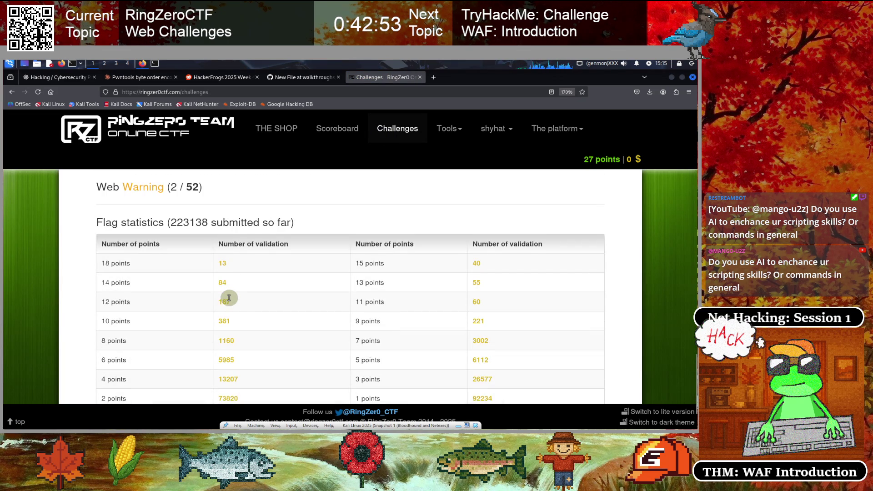
{"action": "scroll", "coordinate": [229, 299], "scroll_direction": "up", "scroll_amount": 2}
{"action": "left_click", "coordinate": [111, 253]}
{"action": "scroll", "coordinate": [279, 295], "scroll_direction": "down", "scroll_amount": 2}
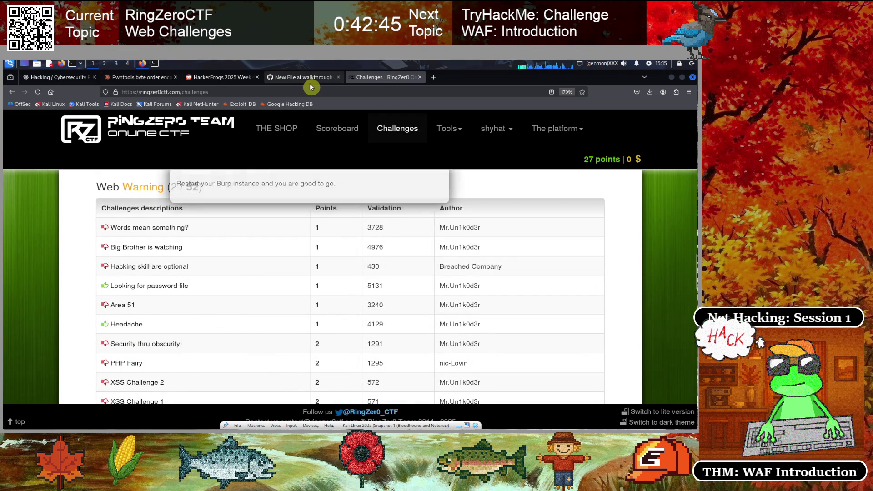
{"action": "left_click", "coordinate": [286, 78]}
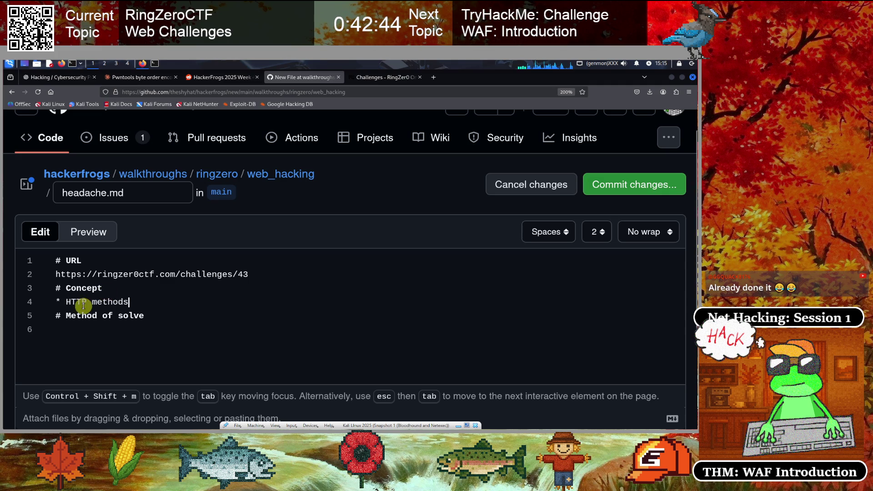
Write solve bullets under Method of solve noting the HEAD method sent via curl.
{"action": "left_click", "coordinate": [180, 312]}
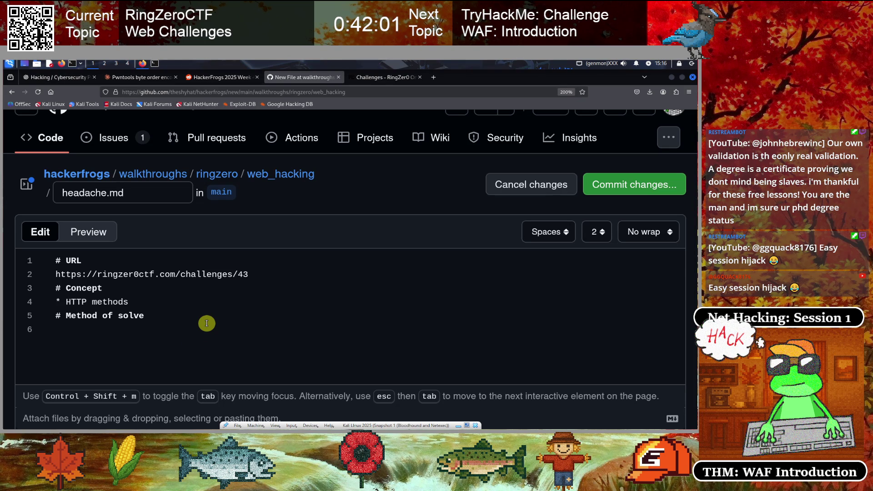
{"action": "type", "text": "* "}
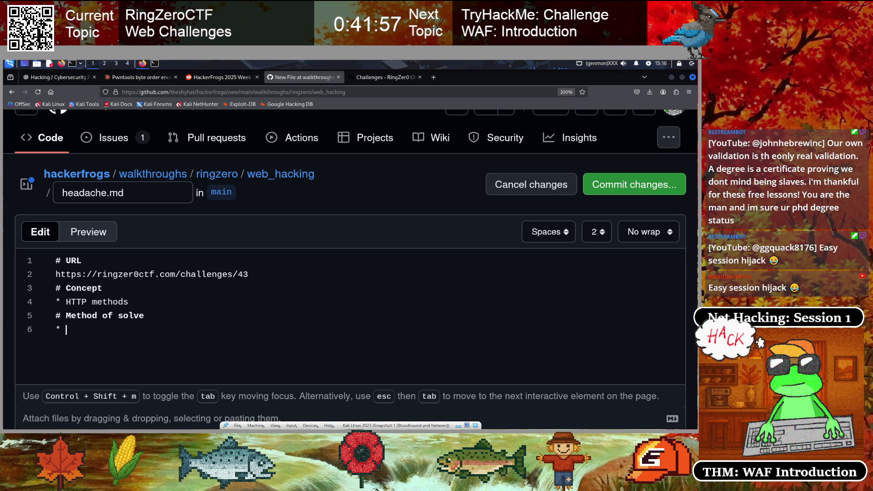
{"action": "type", "text": "this "}
{"action": "type", "text": "webpage i"}
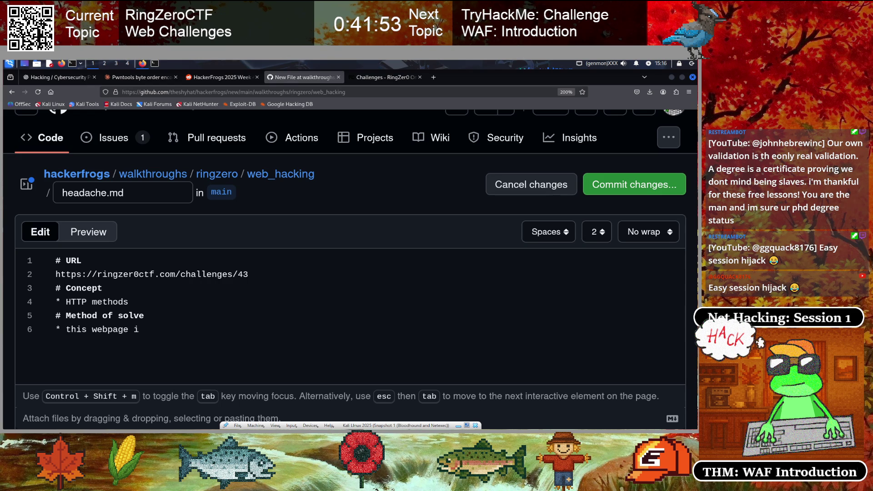
{"action": "key", "text": "BackSpace"}
{"action": "key", "text": "BackSpace"}
{"action": "key", "text": "BackSpace"}
{"action": "key", "text": "BackSpace"}
{"action": "key", "text": "BackSpace"}
{"action": "type", "text": "challenge title"}
{"action": "key", "text": "BackSpace"}
{"action": "type", "text": "mplies that w"}
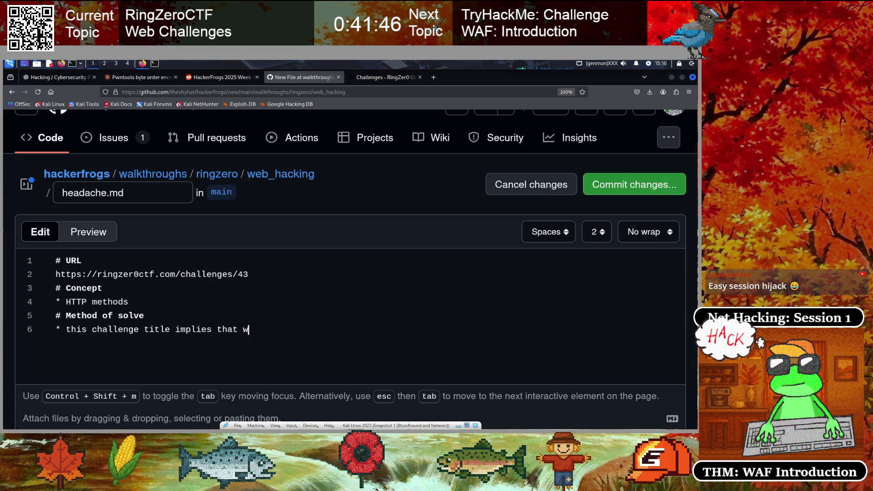
{"action": "type", "text": "e have use the "}
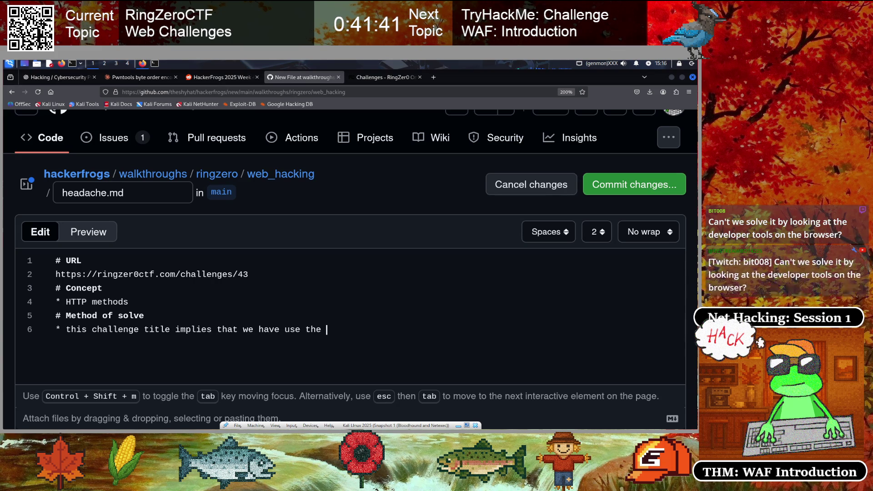
{"action": "type", "text": "HTTP HEAD method to access the page"}
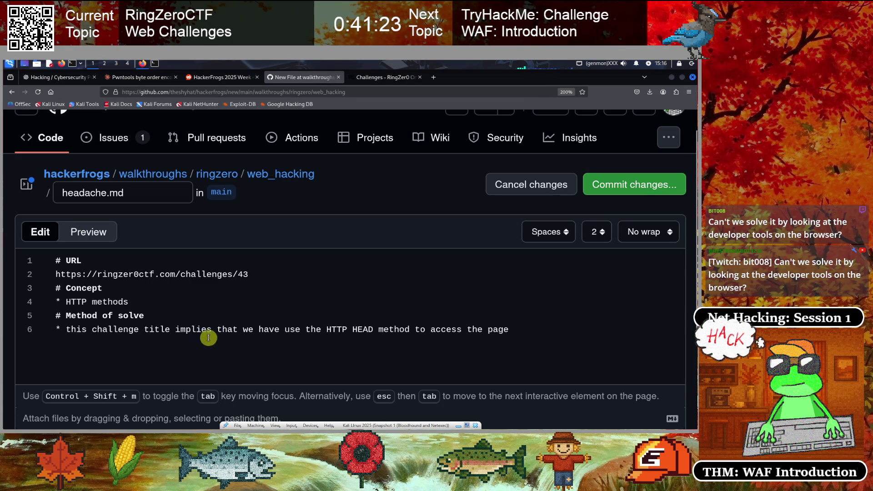
{"action": "left_click", "coordinate": [427, 330]}
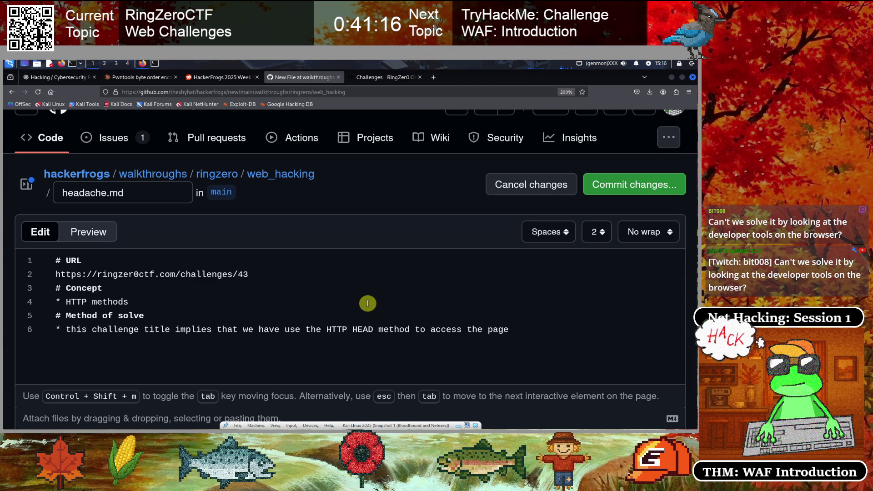
{"action": "left_click", "coordinate": [522, 331]}
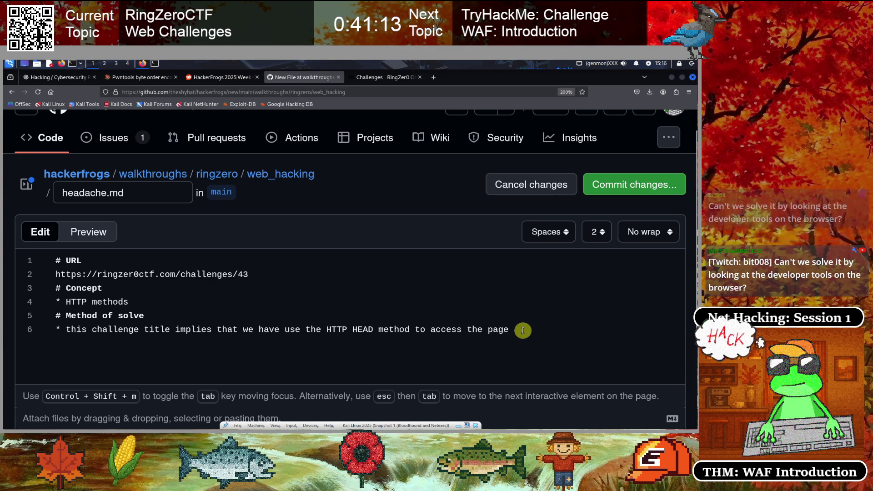
{"action": "key", "text": "Return"}
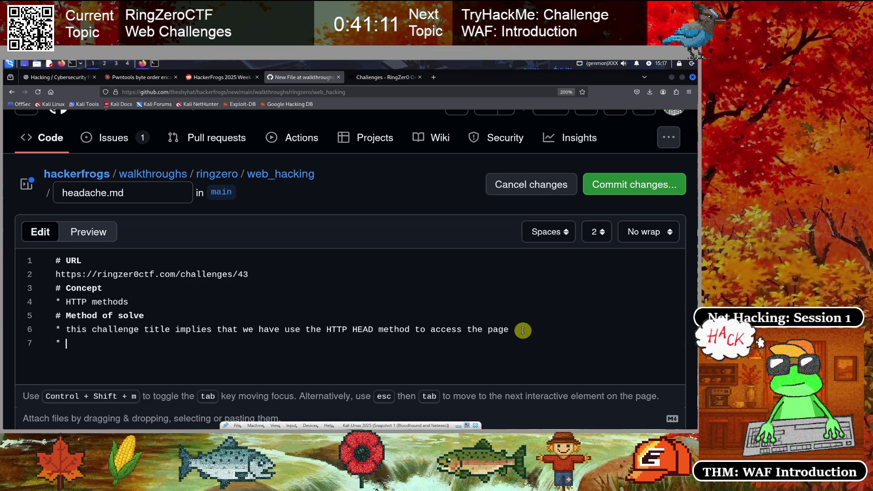
{"action": "type", "text": "we can use c"}
{"action": "key", "text": "BackSpace"}
{"action": "type", "text": "the curl program to access the webpage using the "}
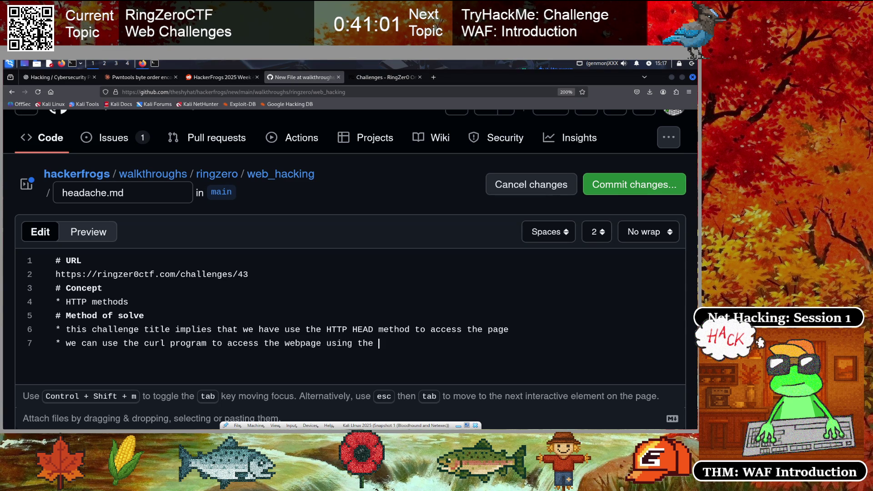
{"action": "type", "text": "H"}
{"action": "key", "text": "BackSpace"}
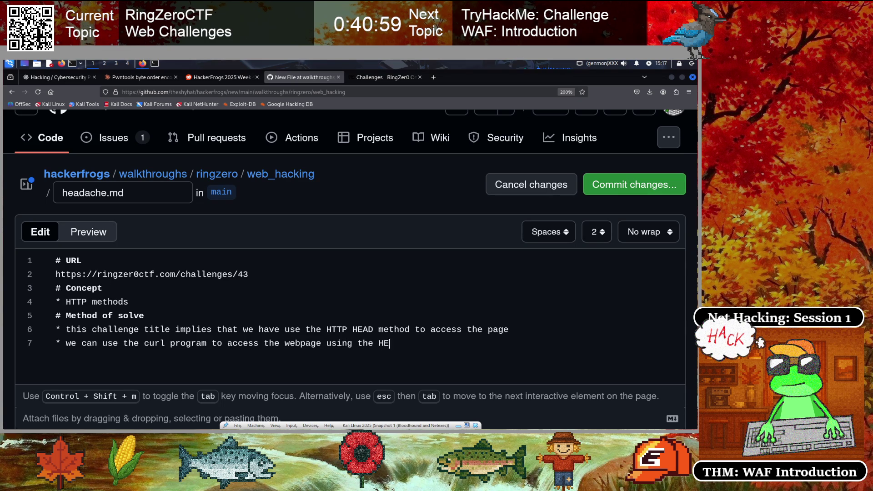
{"action": "type", "text": "method"}
Add an empty ``` code block and wrap curl in backticks as inline code.
{"action": "key", "text": "Return"}
{"action": "type", "text": "``"}
{"action": "key", "text": "Return"}
{"action": "key", "text": "Return"}
{"action": "key", "text": "Up"}
{"action": "key", "text": "Up"}
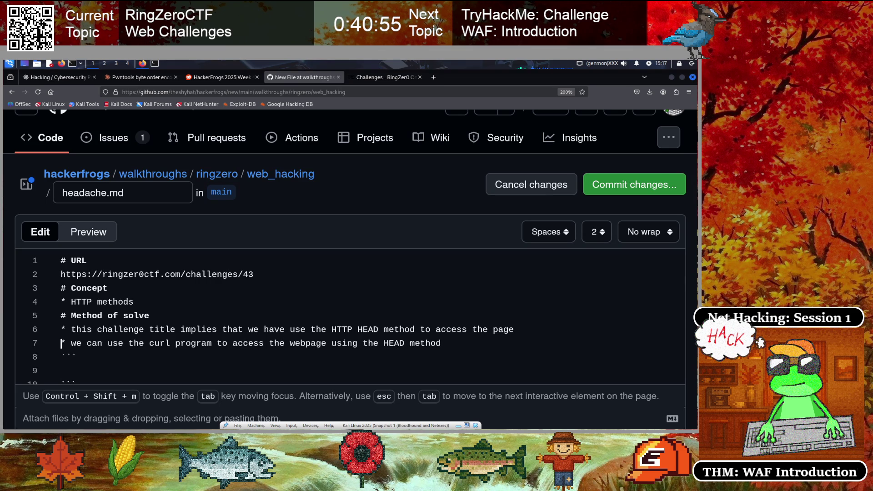
{"action": "key", "text": "Right"}
{"action": "key", "text": "Right"}
{"action": "key", "text": "Right"}
{"action": "key", "text": "Right"}
{"action": "key", "text": "Right"}
{"action": "key", "text": "Right"}
{"action": "type", "text": "`"}
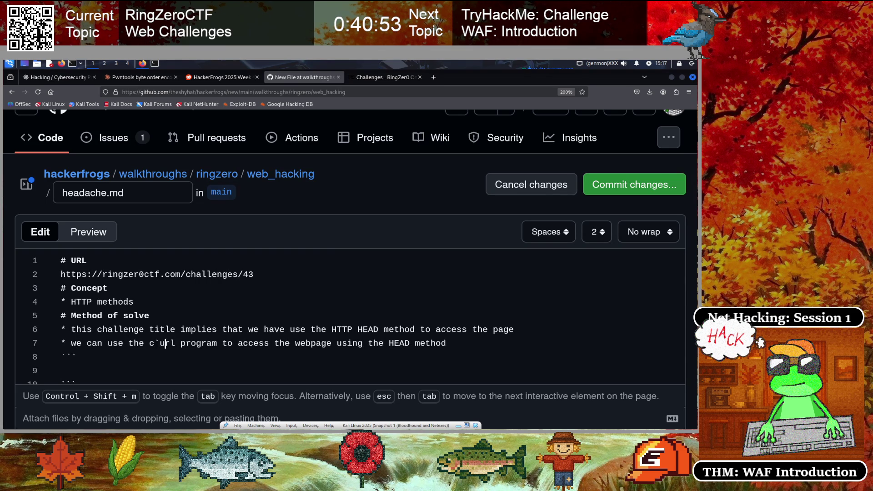
{"action": "key", "text": "BackSpace"}
{"action": "key", "text": "Left"}
{"action": "type", "text": "`"}
{"action": "key", "text": "Right"}
{"action": "key", "text": "Right"}
{"action": "key", "text": "Right"}
{"action": "type", "text": "`"}
{"action": "key", "text": "Down"}
{"action": "key", "text": "Down"}
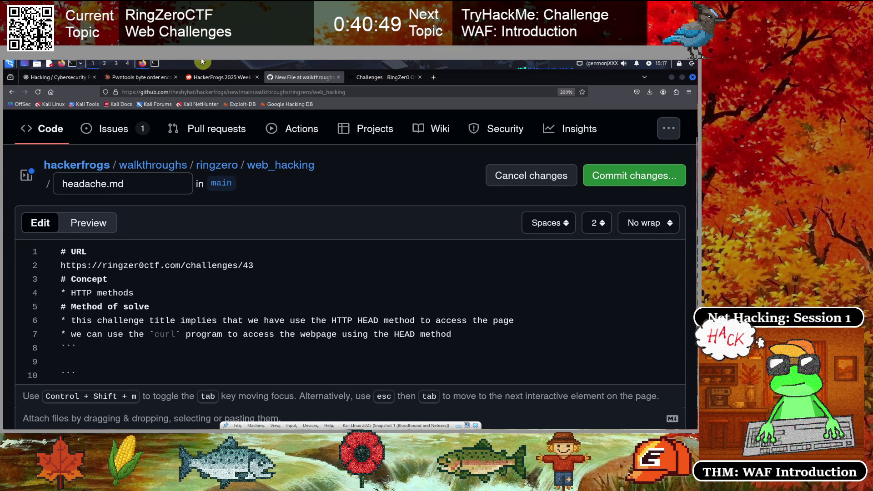
{"action": "left_click", "coordinate": [153, 63]}
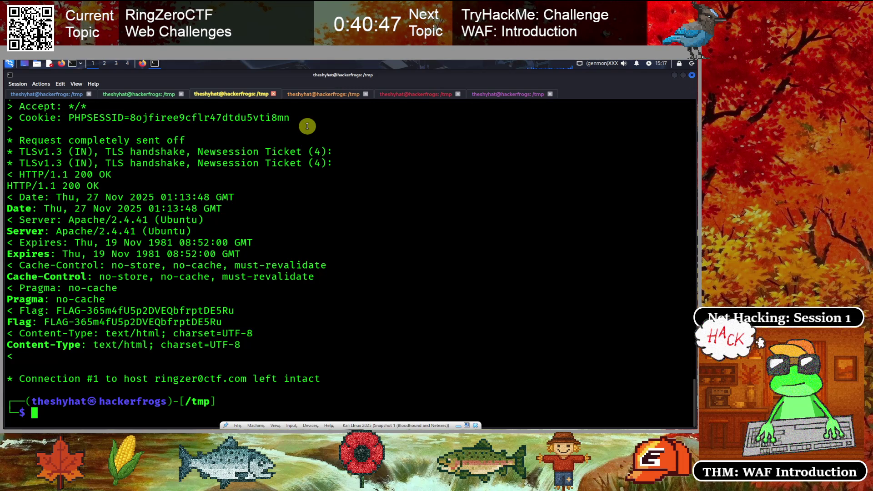
Recall the curl HEAD command and replace the real cookie with <your_cookie_value_here>.
{"action": "key", "text": "Up"}
{"action": "key", "text": "Home"}
{"action": "key", "text": "ctrl+Right"}
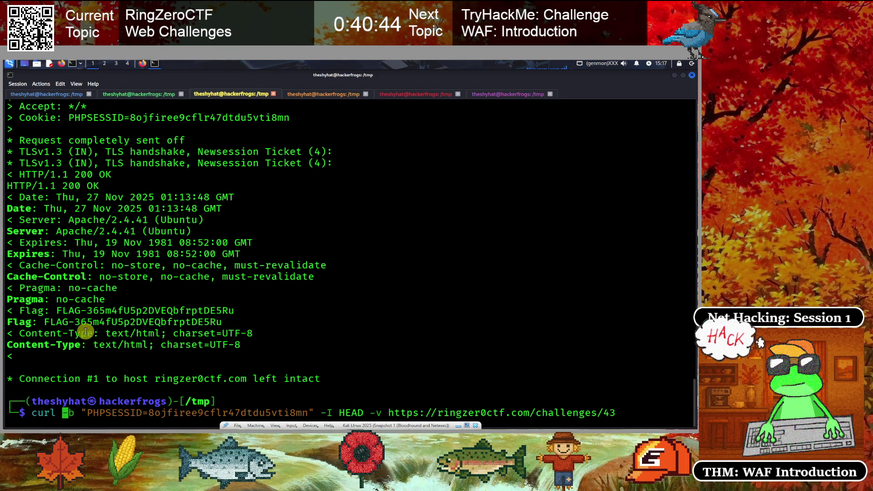
{"action": "left_click_drag", "start_coordinate": [99, 413], "coordinate": [318, 413]}
{"action": "left_click", "coordinate": [307, 372]}
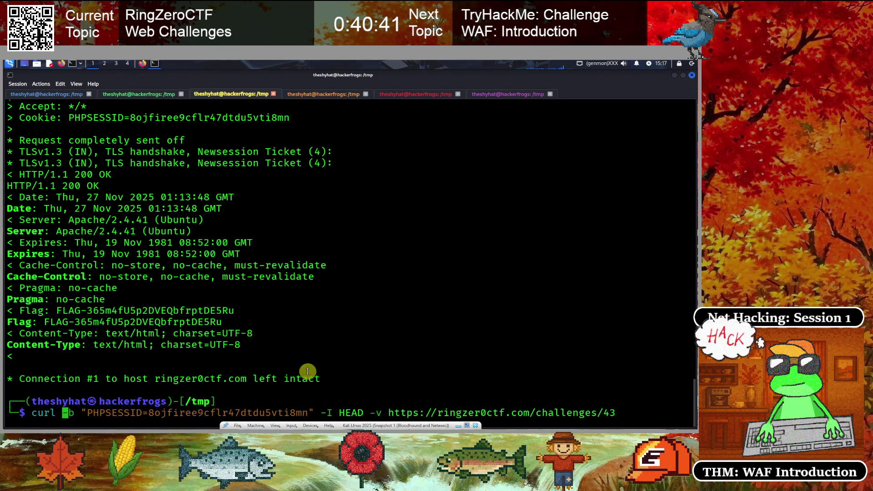
{"action": "mouse_move", "coordinate": [28, 412]}
{"action": "left_mouse_down"}
{"action": "mouse_move", "coordinate": [332, 404]}
{"action": "mouse_move", "coordinate": [617, 413]}
{"action": "left_mouse_up"}
{"action": "left_click", "coordinate": [547, 387]}
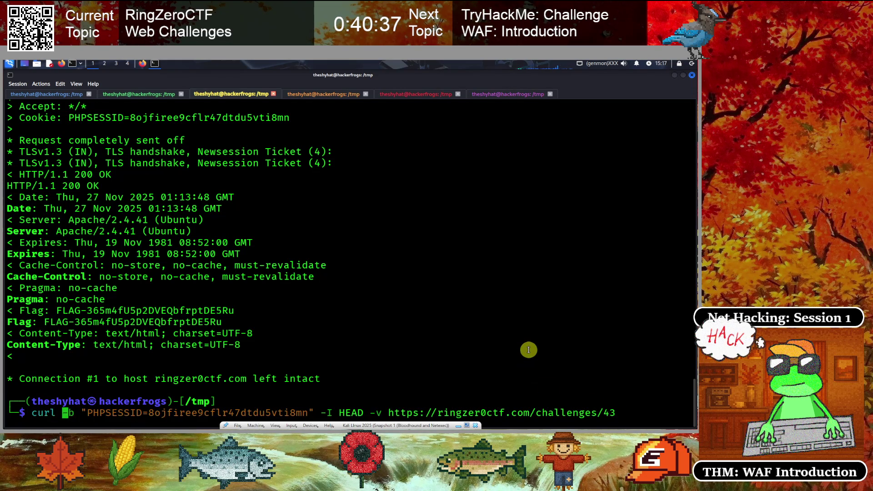
{"action": "key", "text": "End"}
{"action": "key", "text": "Left"}
{"action": "key", "text": "Left"}
{"action": "key", "text": "Left"}
{"action": "key", "text": "Left"}
{"action": "key", "text": "Left"}
{"action": "key", "text": "Left"}
{"action": "key", "text": "Left"}
{"action": "key", "text": "Left"}
{"action": "key", "text": "Left"}
{"action": "key", "text": "Left"}
{"action": "key", "text": "Left"}
{"action": "key", "text": "Left"}
{"action": "key", "text": "Left"}
{"action": "key", "text": "Left"}
{"action": "key", "text": "Left"}
{"action": "key", "text": "Left"}
{"action": "key", "text": "Left"}
{"action": "key", "text": "Left"}
{"action": "key", "text": "Left"}
{"action": "key", "text": "Left"}
{"action": "key", "text": "Left"}
{"action": "key", "text": "Left"}
{"action": "key", "text": "BackSpace"}
{"action": "key", "text": "BackSpace"}
{"action": "key", "text": "BackSpace"}
{"action": "key", "text": "BackSpace"}
{"action": "key", "text": "BackSpace"}
{"action": "key", "text": "BackSpace"}
{"action": "key", "text": "BackSpace"}
{"action": "key", "text": "BackSpace"}
{"action": "key", "text": "BackSpace"}
{"action": "key", "text": "BackSpace"}
{"action": "key", "text": "BackSpace"}
{"action": "key", "text": "BackSpace"}
{"action": "key", "text": "BackSpace"}
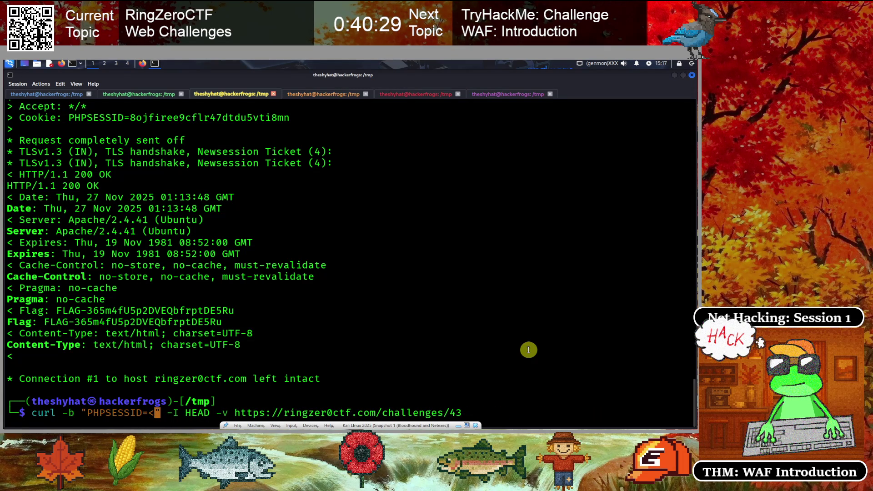
{"action": "type", "text": "<>"}
{"action": "key", "text": "Left"}
{"action": "type", "text": "your_cookie_value_here"}
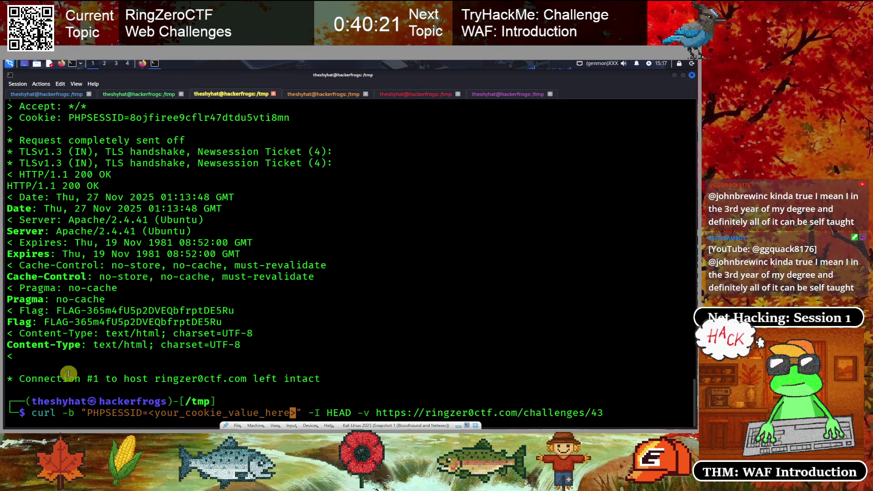
Copy the whole placeholder curl command and return to the GitHub editor.
{"action": "left_click_drag", "start_coordinate": [31, 413], "coordinate": [602, 414]}
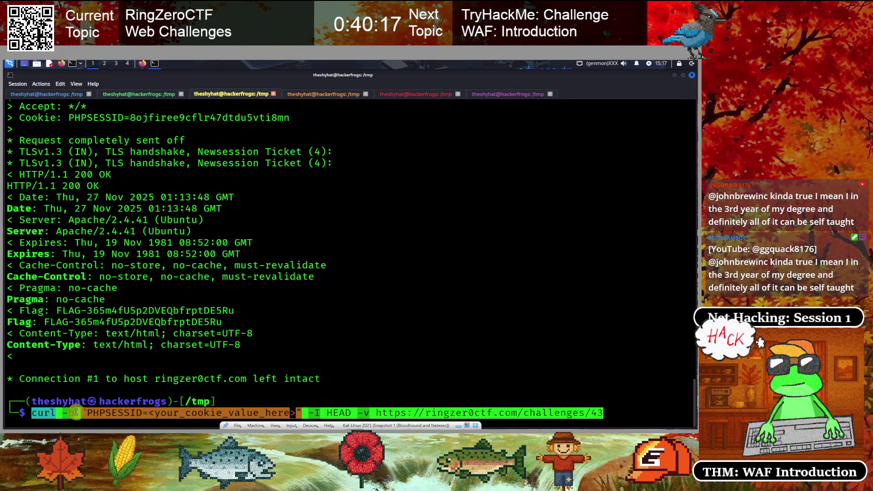
{"action": "right_click", "coordinate": [56, 412]}
{"action": "left_click", "coordinate": [84, 300]}
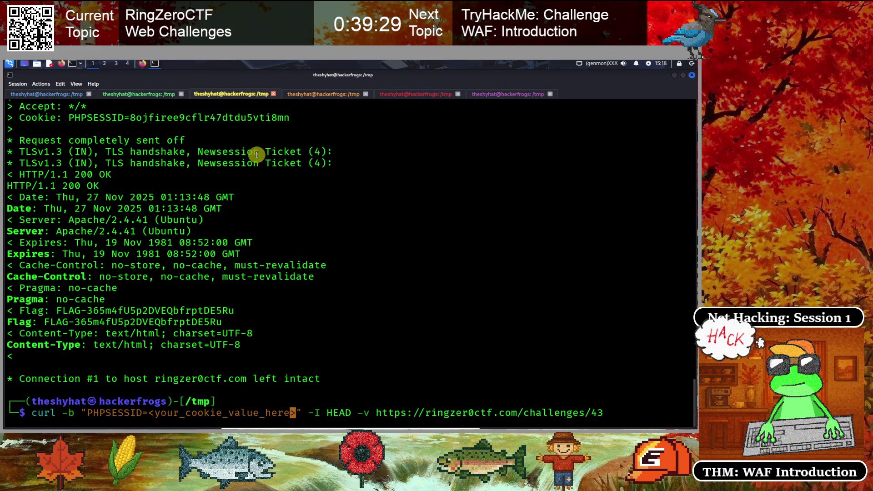
{"action": "left_click", "coordinate": [142, 63]}
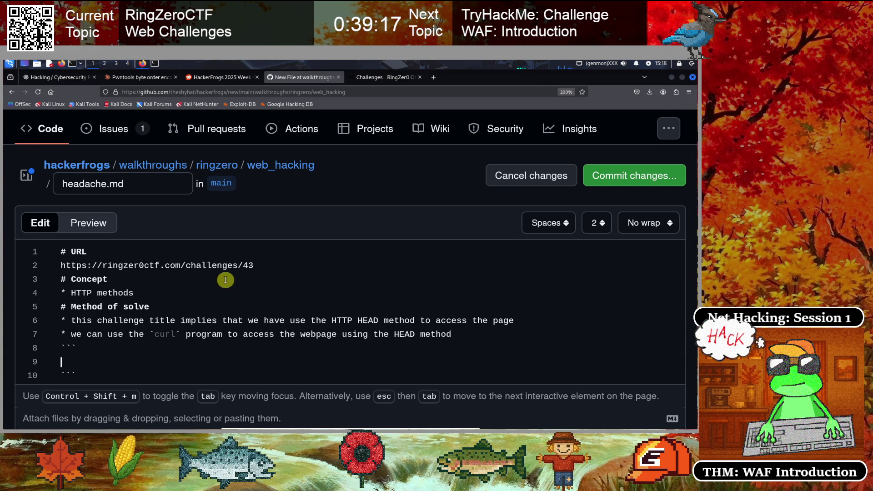
{"action": "scroll", "coordinate": [205, 300], "scroll_direction": "down", "scroll_amount": 2}
Paste the placeholder curl command into the headache.md code block and open a new tab.
{"action": "left_click", "coordinate": [87, 282]}
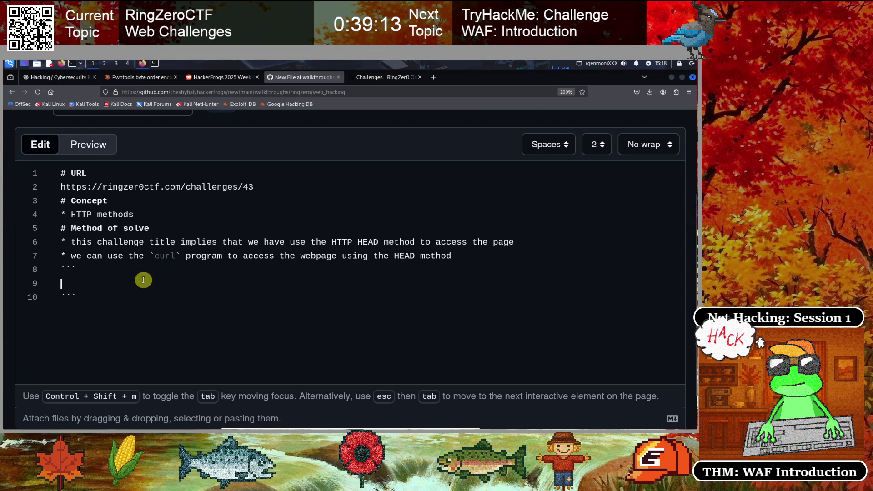
{"action": "key", "text": "ctrl+v"}
{"action": "scroll", "coordinate": [144, 281], "scroll_direction": "up", "scroll_amount": 2}
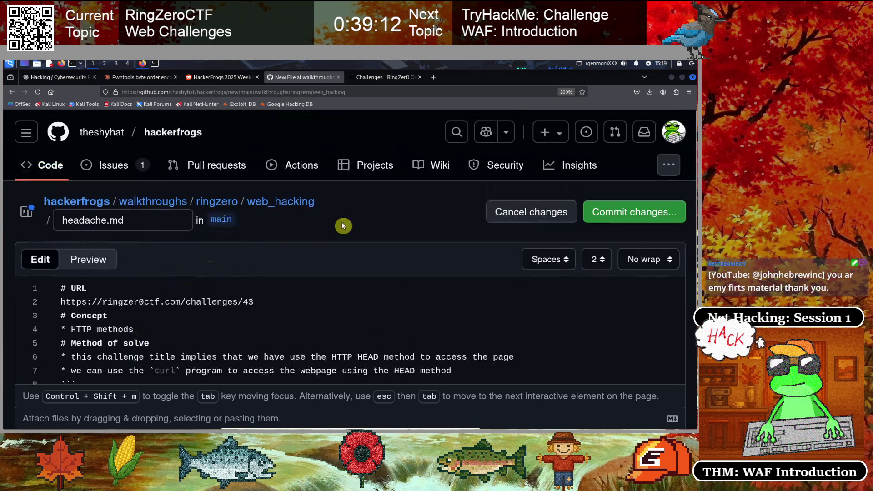
{"action": "left_click", "coordinate": [434, 77]}
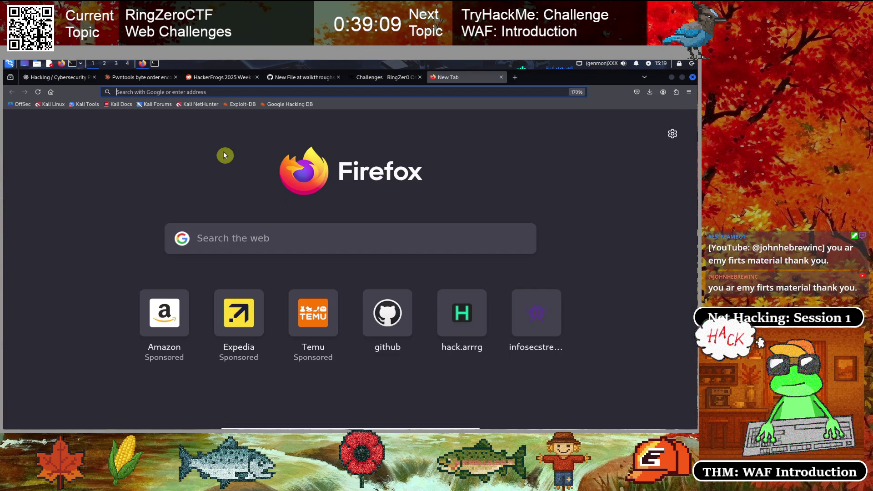
{"action": "type", "text": "github.com/"}
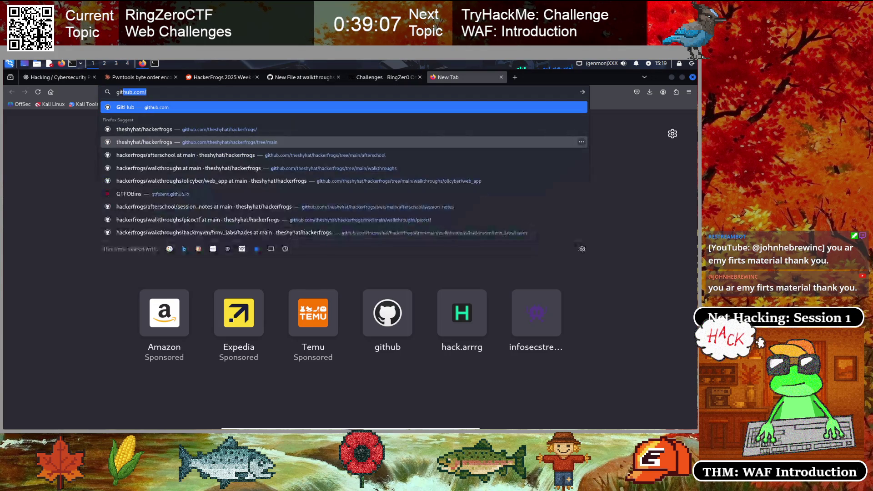
Load the hackerfrogs repo, browse education_resources, then return to the RingZer0 challenges list.
{"action": "key", "text": "Down"}
{"action": "key", "text": "Return"}
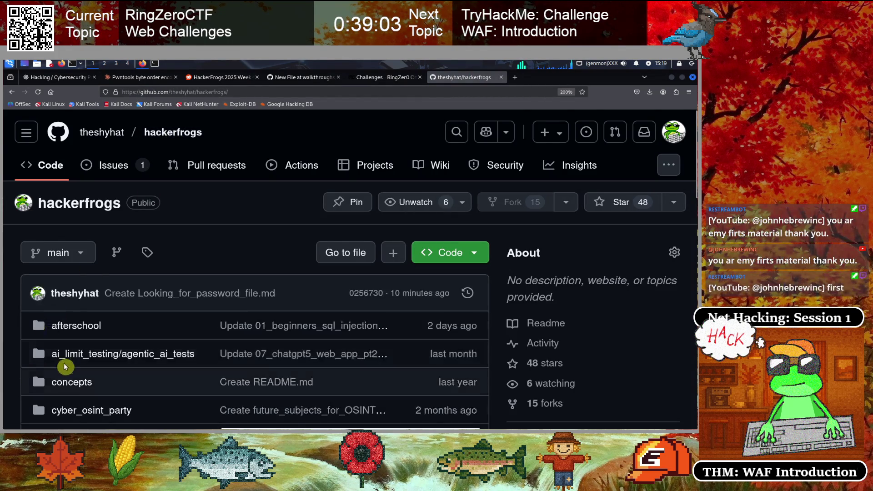
{"action": "scroll", "coordinate": [65, 355], "scroll_direction": "up", "scroll_amount": 6, "text": "ctrl"}
{"action": "scroll", "coordinate": [67, 349], "scroll_direction": "down", "scroll_amount": 2}
{"action": "scroll", "coordinate": [66, 349], "scroll_direction": "down", "scroll_amount": 2}
{"action": "left_click", "coordinate": [72, 282]}
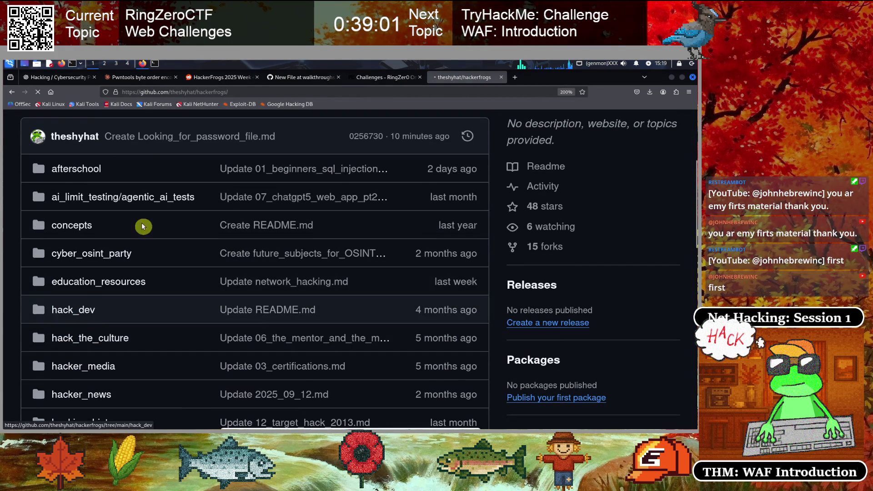
{"action": "left_click", "coordinate": [218, 91]}
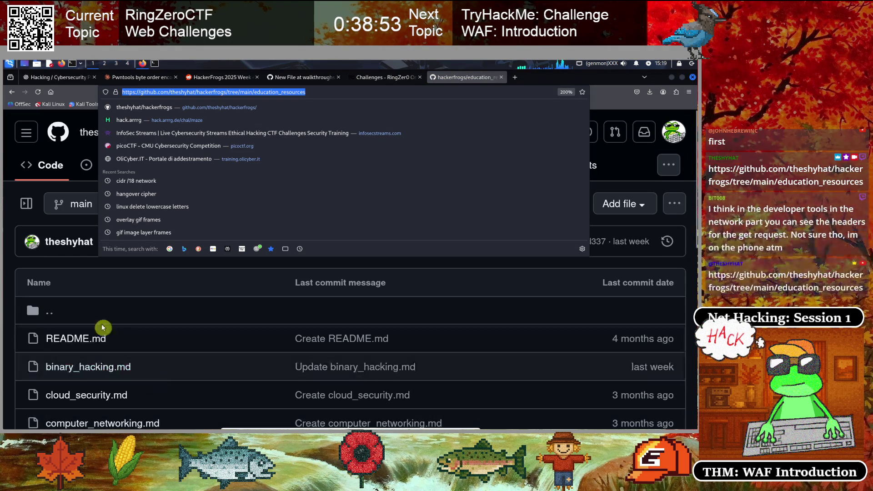
{"action": "left_click", "coordinate": [156, 347]}
{"action": "scroll", "coordinate": [157, 321], "scroll_direction": "down", "scroll_amount": 2}
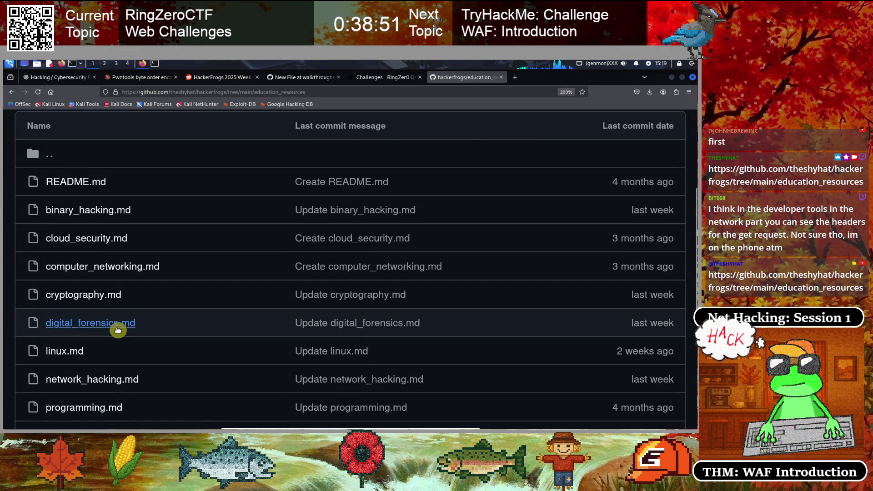
{"action": "scroll", "coordinate": [68, 272], "scroll_direction": "down", "scroll_amount": 1}
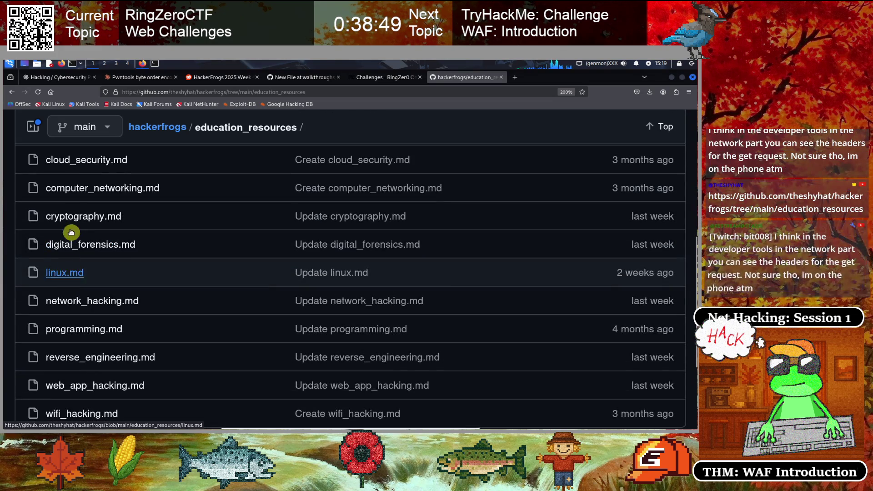
{"action": "scroll", "coordinate": [84, 315], "scroll_direction": "up", "scroll_amount": 1}
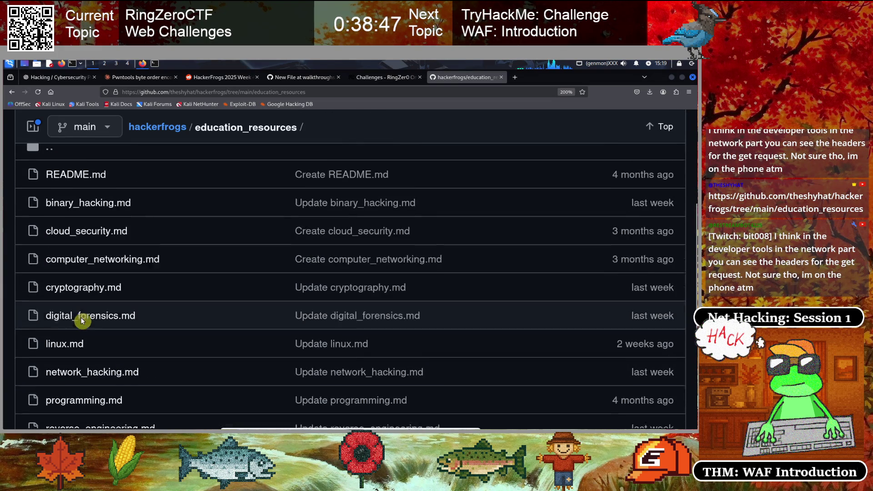
{"action": "scroll", "coordinate": [136, 314], "scroll_direction": "down", "scroll_amount": 2}
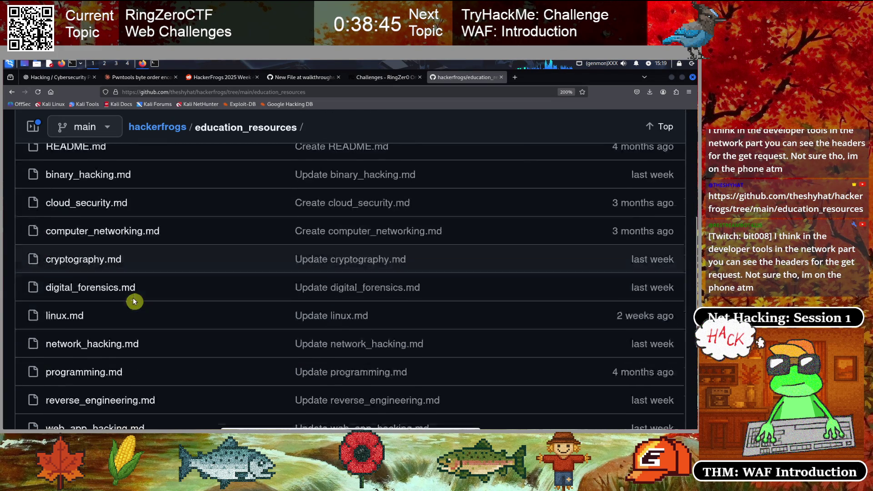
{"action": "scroll", "coordinate": [119, 321], "scroll_direction": "up", "scroll_amount": 2}
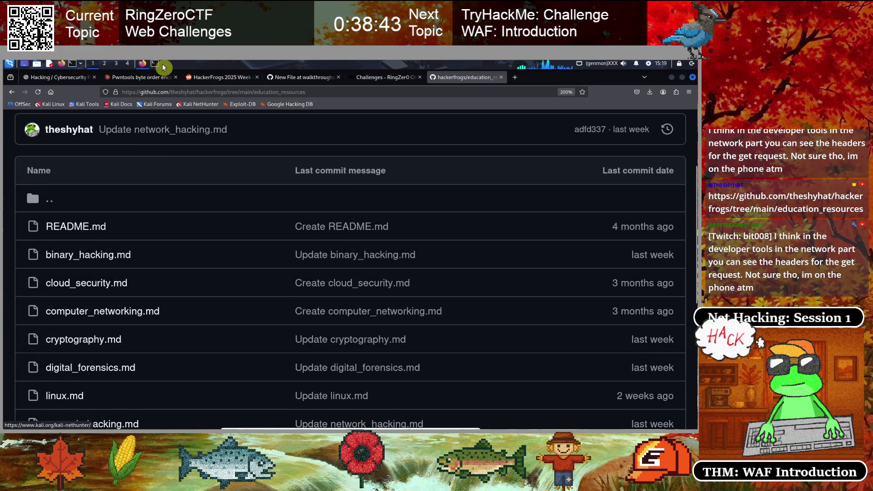
{"action": "left_click", "coordinate": [394, 80]}
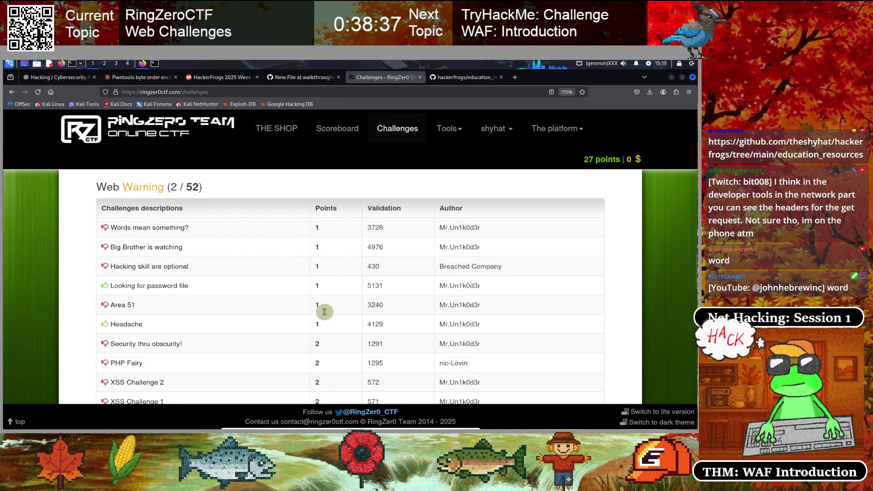
Open the 'Big Brother is watching' challenge, then switch to the HackerFrogs Reddit schedule.
{"action": "left_click", "coordinate": [134, 248]}
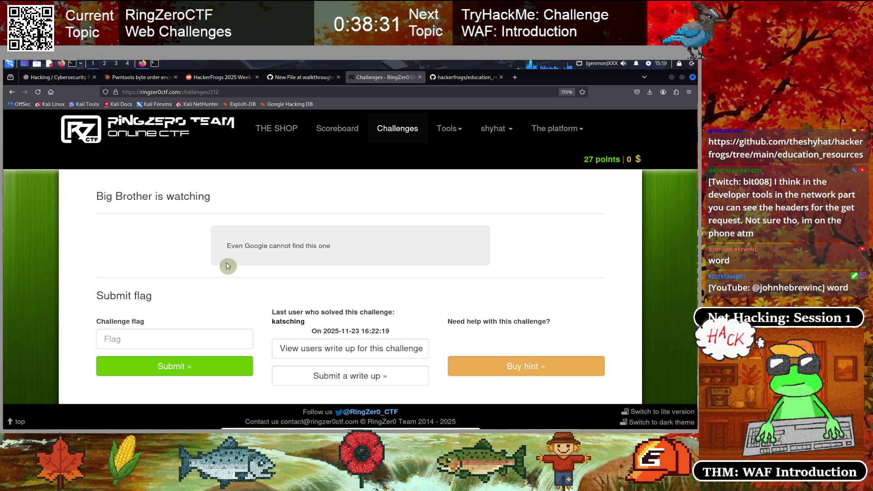
{"action": "left_click", "coordinate": [214, 96]}
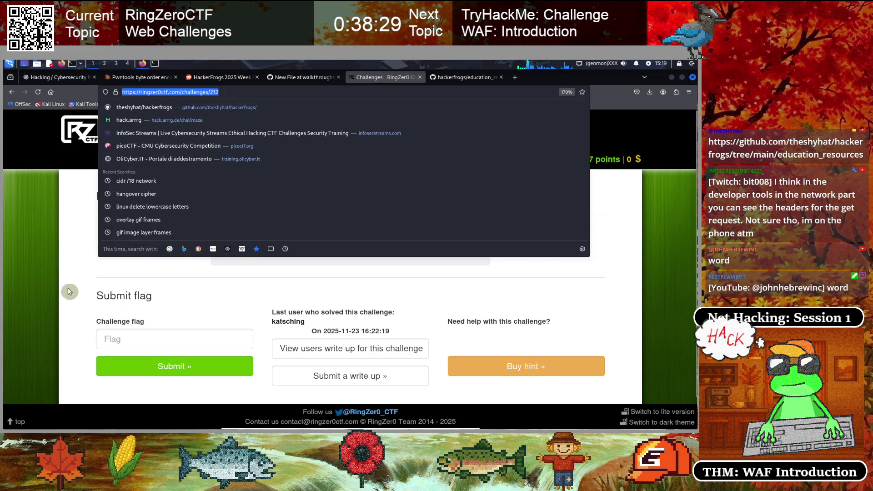
{"action": "left_click", "coordinate": [65, 286]}
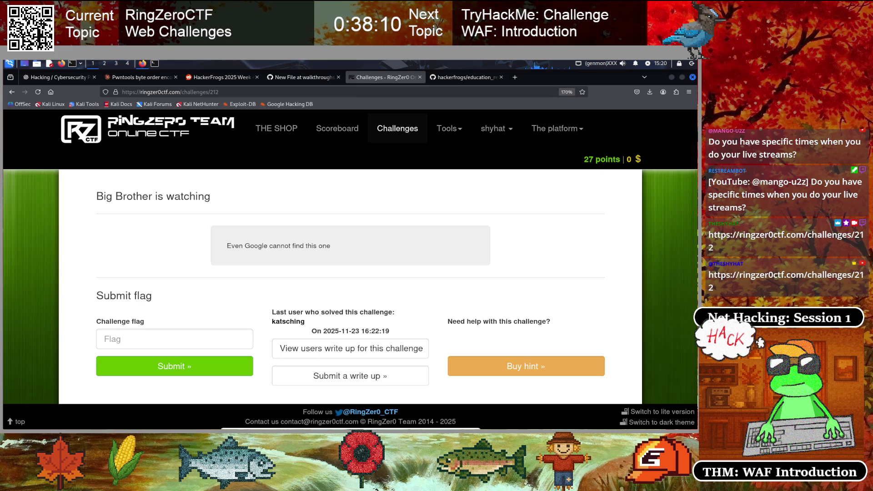
{"action": "left_click", "coordinate": [205, 78]}
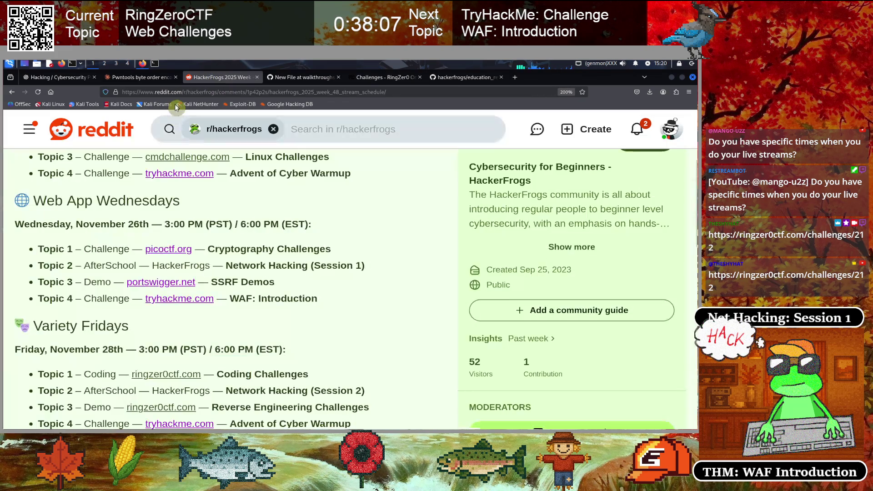
{"action": "left_click", "coordinate": [178, 92]}
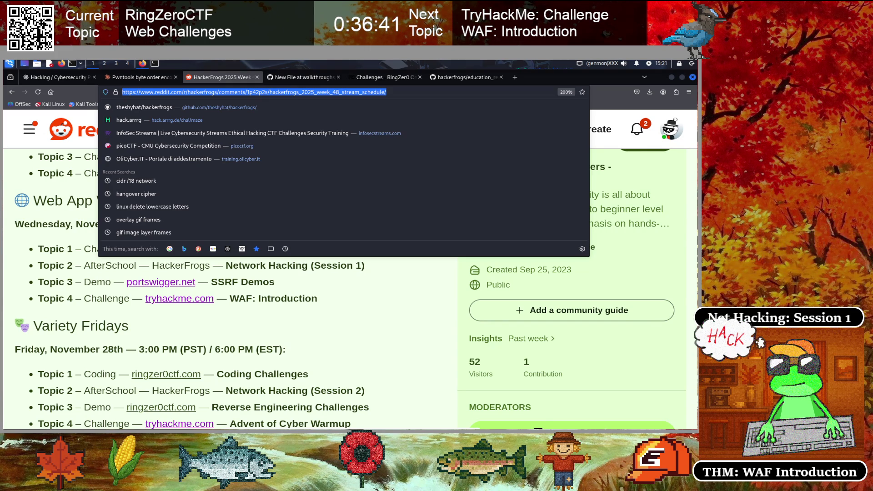
{"action": "left_click", "coordinate": [181, 344]}
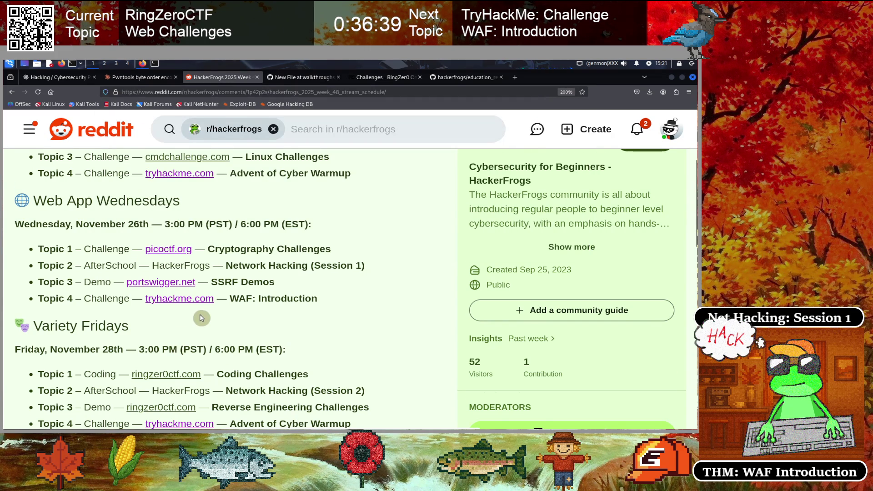
{"action": "scroll", "coordinate": [200, 313], "scroll_direction": "down", "scroll_amount": 2}
{"action": "scroll", "coordinate": [199, 312], "scroll_direction": "down", "scroll_amount": 4}
{"action": "scroll", "coordinate": [200, 312], "scroll_direction": "up", "scroll_amount": 4}
{"action": "scroll", "coordinate": [201, 314], "scroll_direction": "up", "scroll_amount": 2}
{"action": "scroll", "coordinate": [200, 316], "scroll_direction": "down", "scroll_amount": 2}
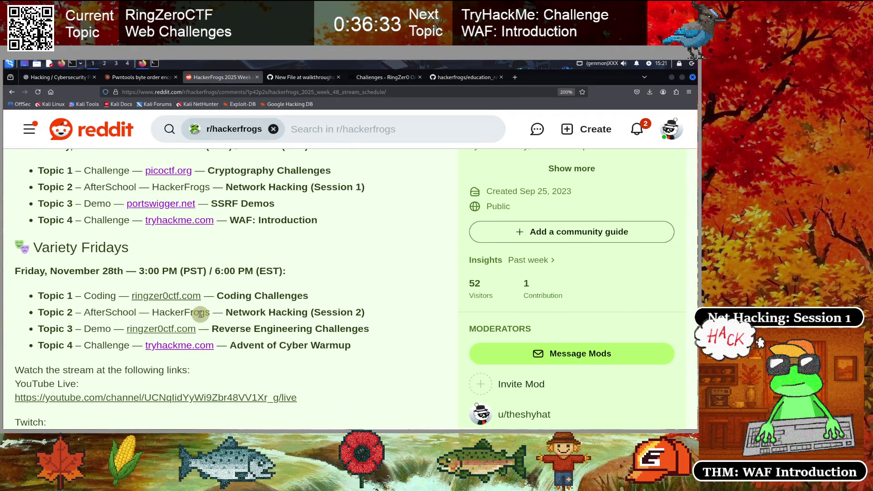
{"action": "scroll", "coordinate": [200, 313], "scroll_direction": "up", "scroll_amount": 2}
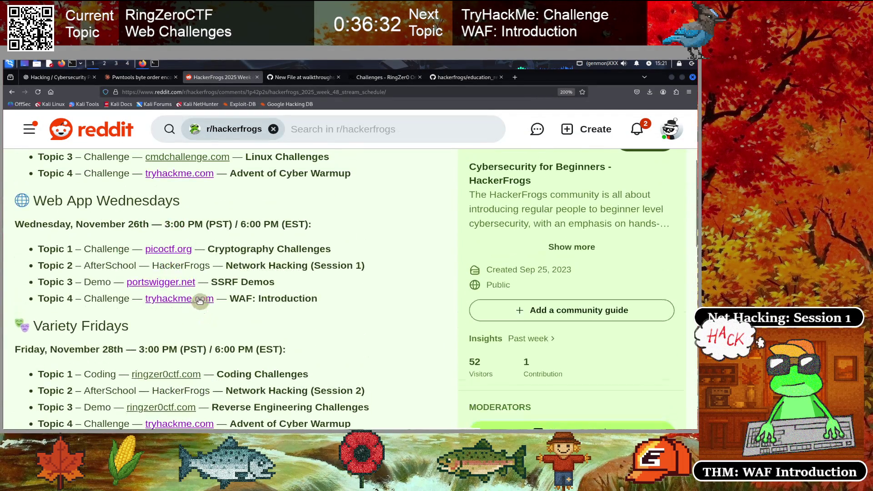
{"action": "left_click", "coordinate": [401, 77]}
Select the challenge title 'Big Brother is watching' on the RingZer0 page.
{"action": "left_click", "coordinate": [465, 78]}
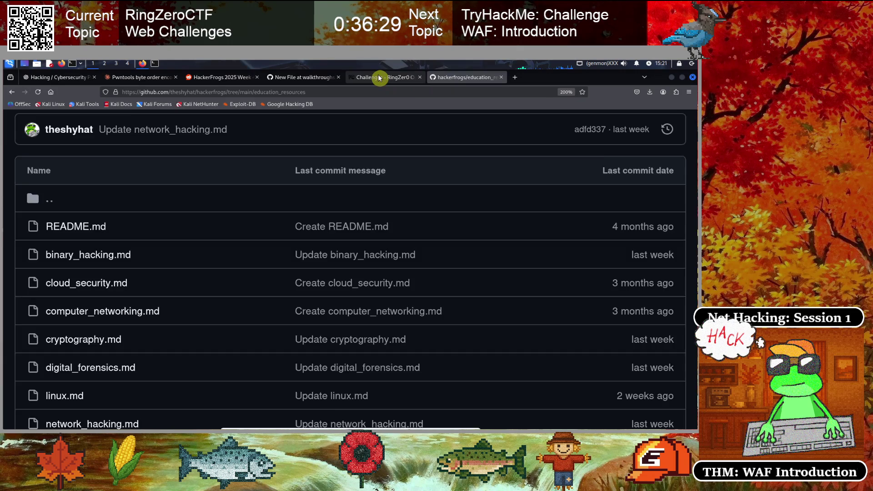
{"action": "left_click", "coordinate": [379, 76]}
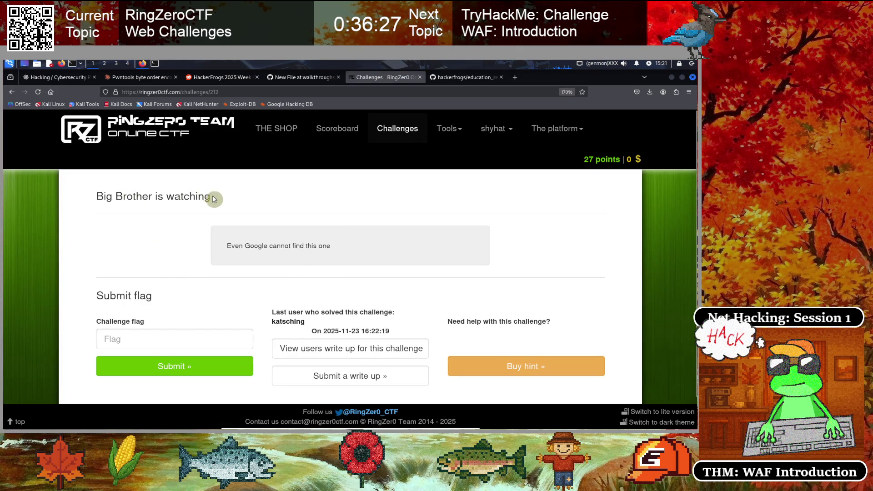
{"action": "left_click_drag", "start_coordinate": [211, 197], "coordinate": [94, 196]}
{"action": "key", "text": "ctrl+c"}
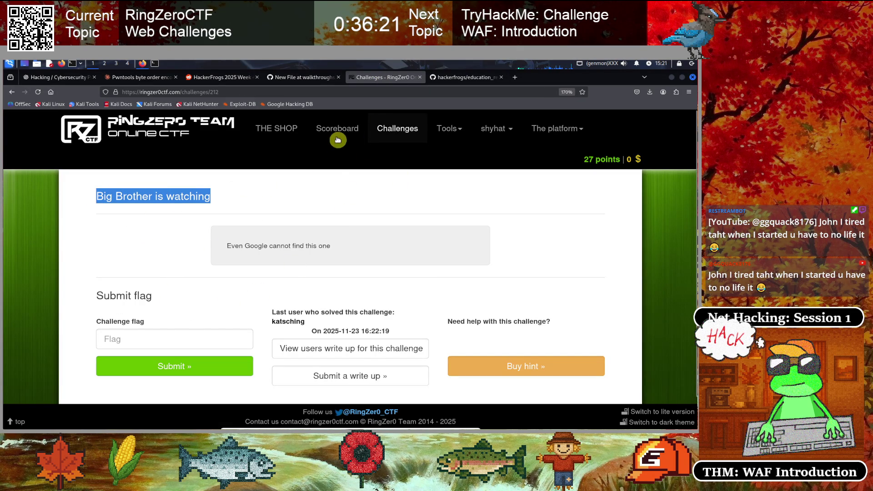
Commit the headache.md walkthrough with message 'Create headache.md'.
{"action": "left_click", "coordinate": [289, 77]}
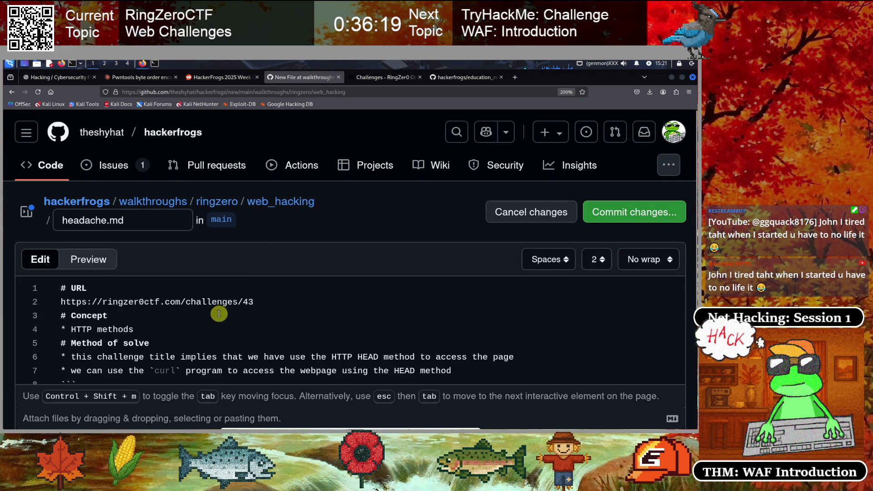
{"action": "left_click", "coordinate": [628, 212]}
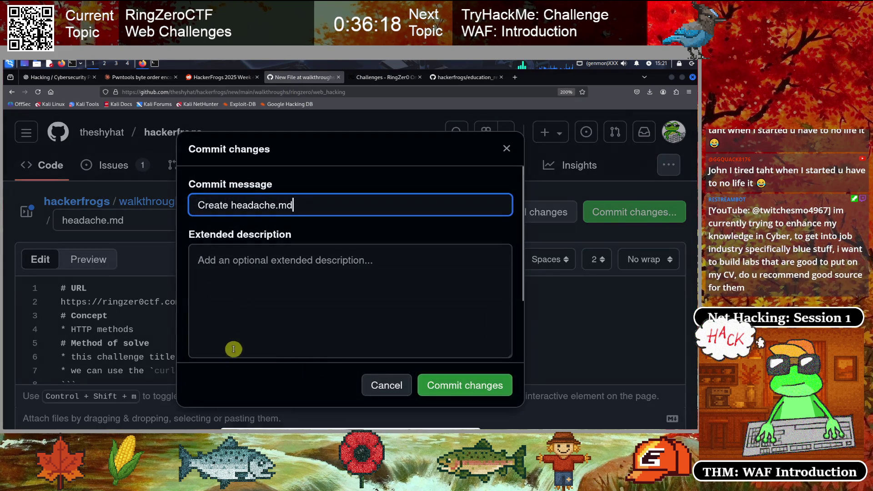
{"action": "left_click", "coordinate": [451, 385]}
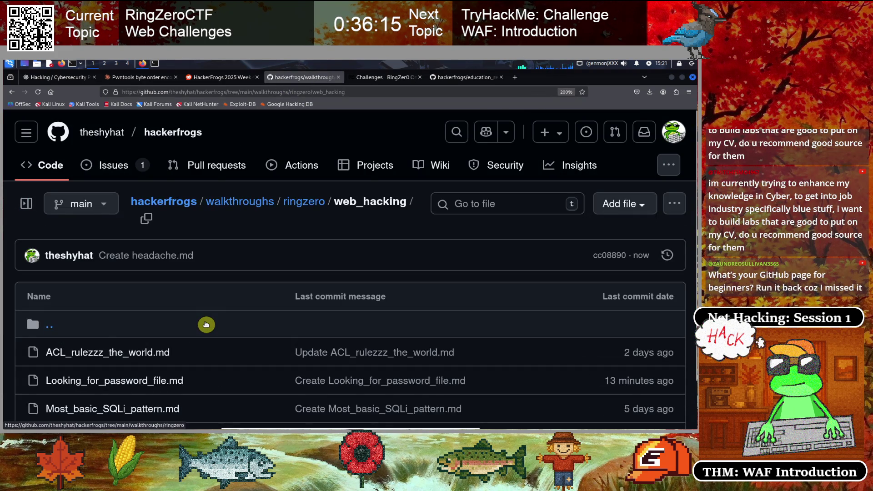
{"action": "scroll", "coordinate": [206, 326], "scroll_direction": "down", "scroll_amount": 1}
{"action": "scroll", "coordinate": [392, 318], "scroll_direction": "up", "scroll_amount": 1}
{"action": "scroll", "coordinate": [396, 318], "scroll_direction": "down", "scroll_amount": 1}
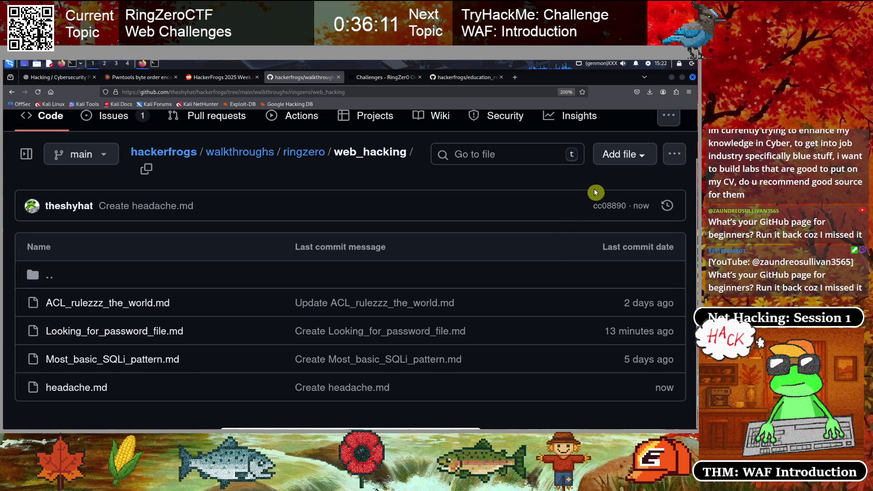
Create a new file in web_hacking named Big_Brother_is_watching.md from the pasted title.
{"action": "left_click", "coordinate": [622, 154]}
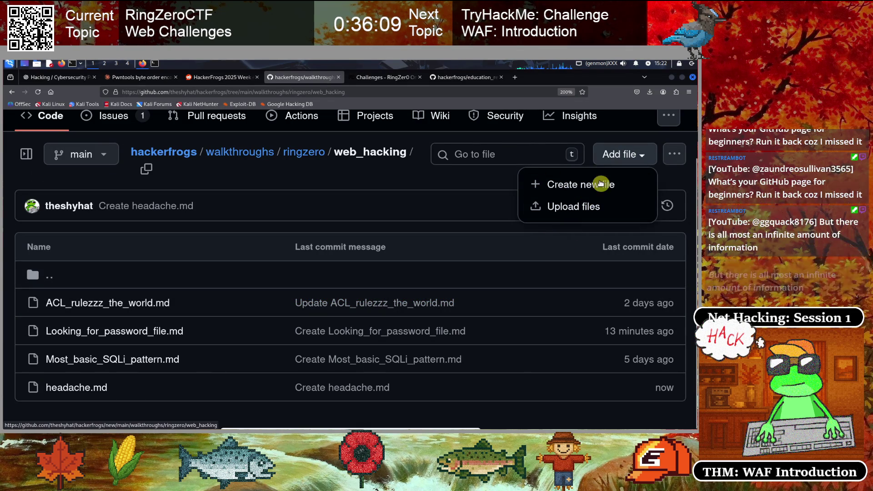
{"action": "left_click", "coordinate": [563, 184]}
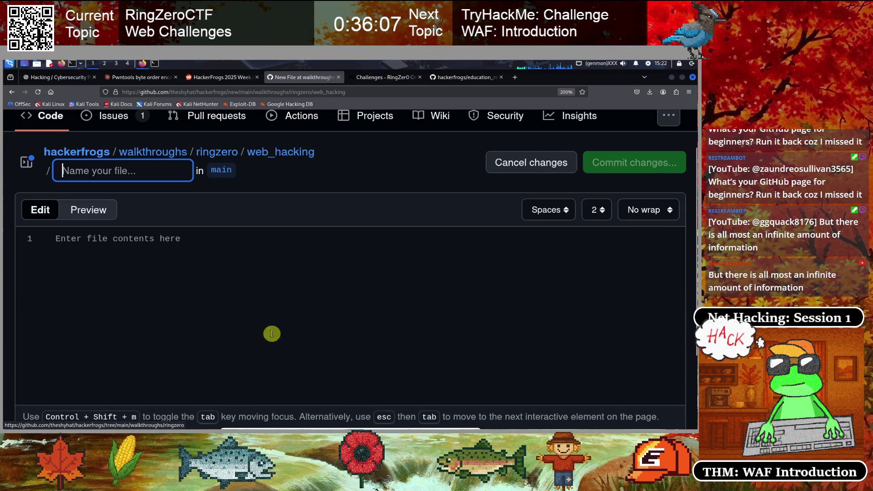
{"action": "left_click", "coordinate": [115, 267]}
{"action": "type", "text": "Big Brother is watching"}
{"action": "left_click", "coordinate": [110, 171]}
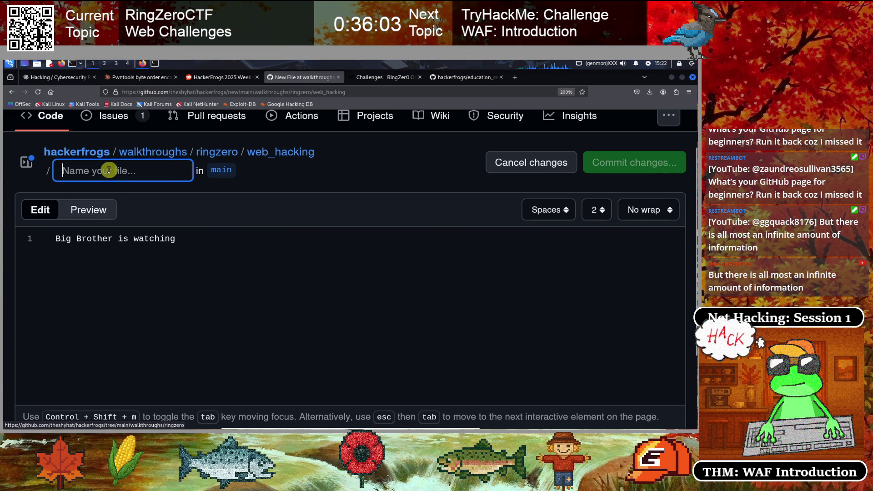
{"action": "key", "text": "ctrl+v"}
{"action": "type", "text": ".m"}
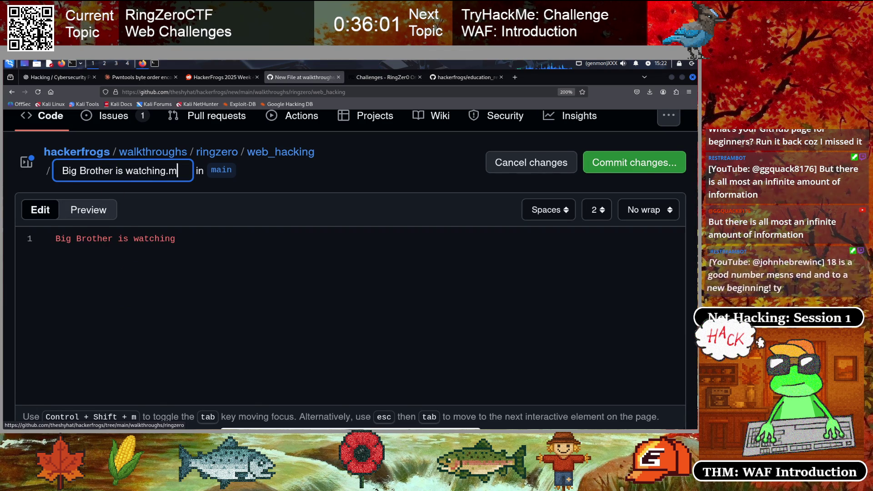
{"action": "type", "text": "d"}
{"action": "key", "text": "Home"}
{"action": "key", "text": "ctrl+Right"}
{"action": "key", "text": "Delete"}
{"action": "type", "text": "_"}
{"action": "key", "text": "ctrl+Right"}
{"action": "key", "text": "Delete"}
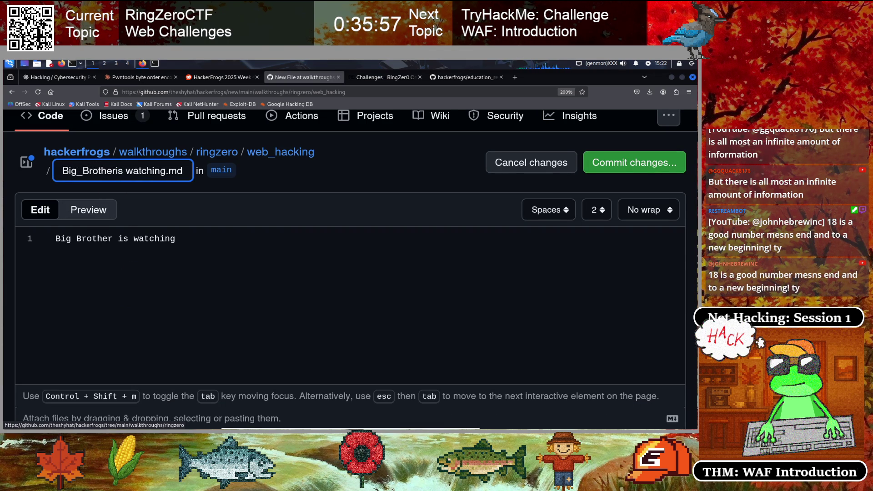
{"action": "type", "text": "_"}
{"action": "key", "text": "ctrl+Right"}
{"action": "key", "text": "Delete"}
{"action": "type", "text": "_"}
Outline the file with '# URL', '# Concept' and '# Method of solve' headings.
{"action": "left_click", "coordinate": [120, 277]}
{"action": "key", "text": "ctrl+a"}
{"action": "key", "text": "BackSpace"}
{"action": "type", "text": "#"}
{"action": "key", "text": "Return"}
{"action": "type", "text": "#"}
{"action": "key", "text": "Return"}
{"action": "type", "text": "#"}
{"action": "key", "text": "Return"}
{"action": "key", "text": "Up"}
{"action": "key", "text": "Up"}
{"action": "key", "text": "Up"}
{"action": "key", "text": "End"}
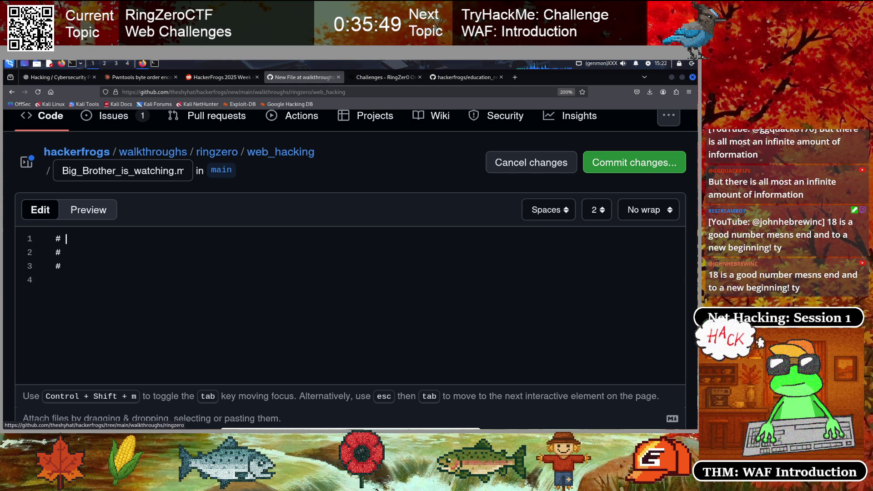
{"action": "key", "text": "Down"}
{"action": "key", "text": "Home"}
{"action": "key", "text": "Return"}
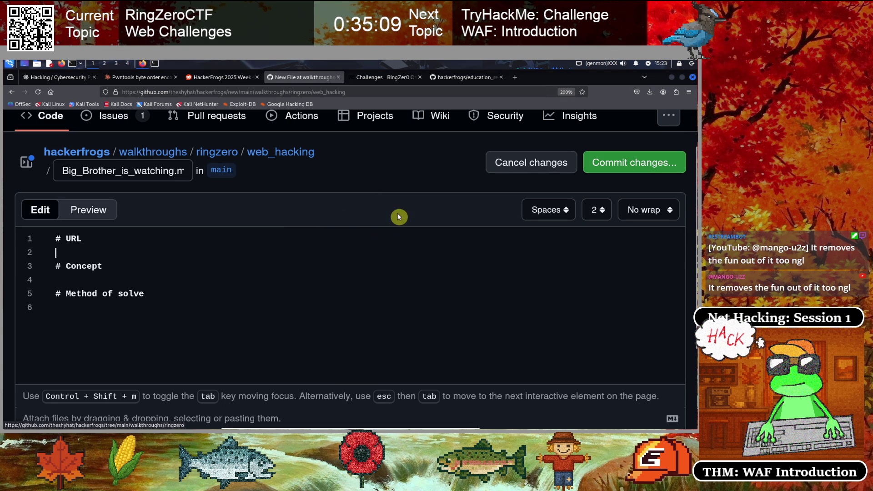
{"action": "left_click", "coordinate": [374, 78]}
Paste the challenge URL under '# URL' and note '* the robots.txt file' under '# Concept'.
{"action": "left_click", "coordinate": [260, 92]}
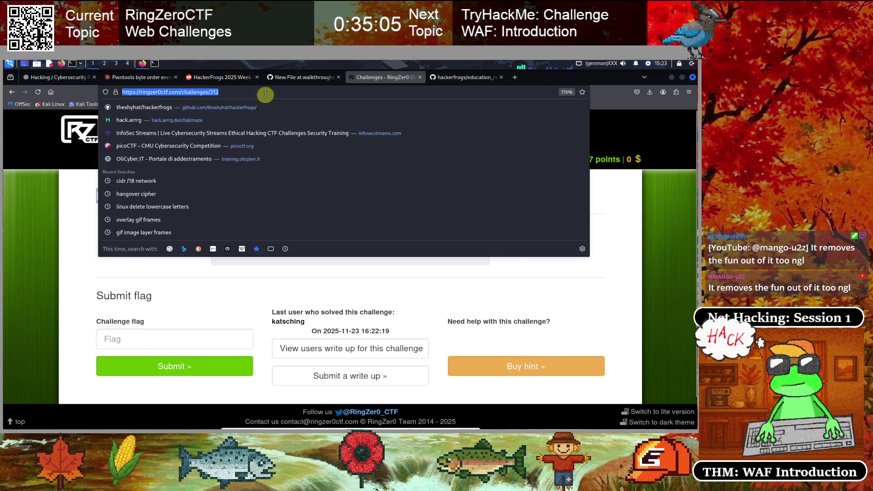
{"action": "key", "text": "ctrl+c"}
{"action": "left_click", "coordinate": [303, 77]}
{"action": "left_click", "coordinate": [86, 252]}
{"action": "key", "text": "ctrl+v"}
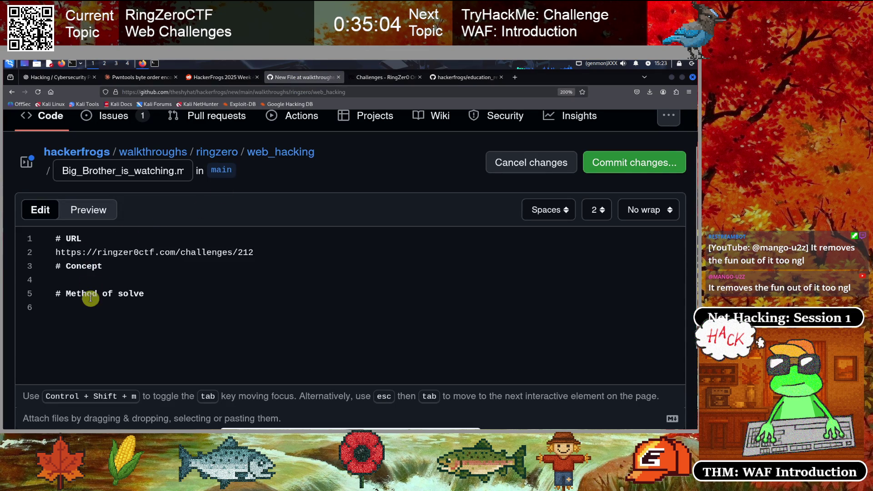
{"action": "left_click", "coordinate": [98, 280]}
{"action": "type", "text": "* robots.txt file"}
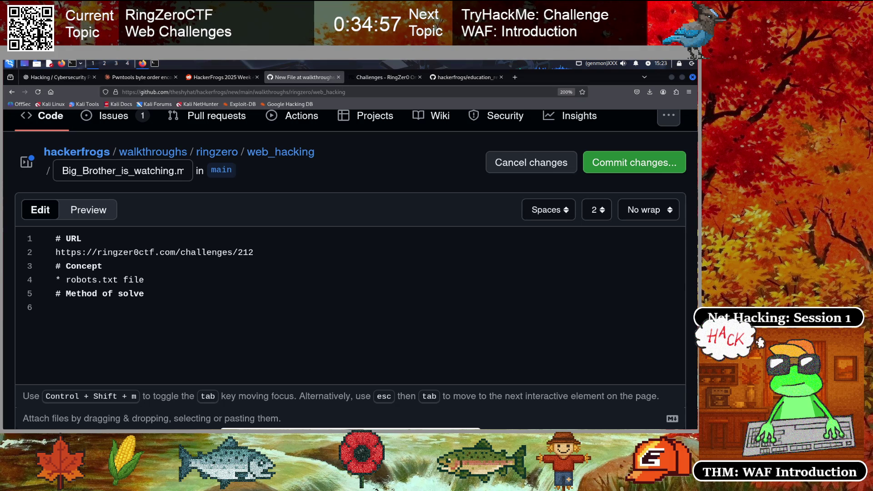
{"action": "type", "text": "the"}
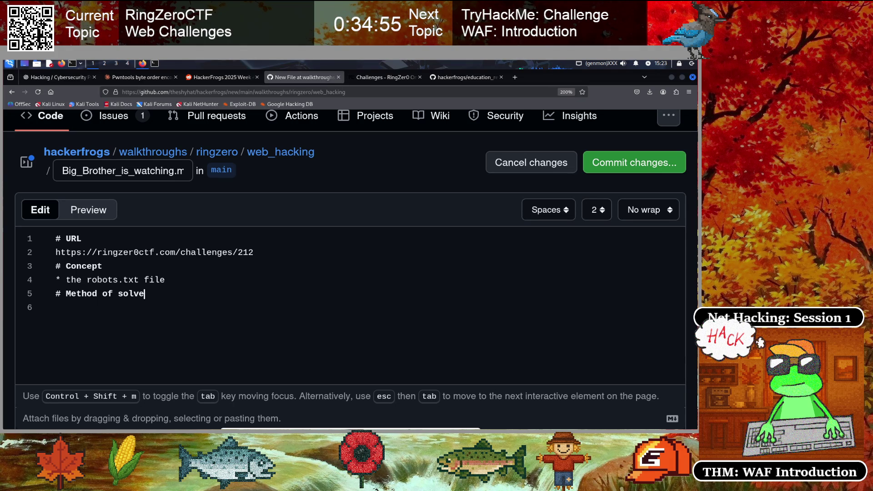
{"action": "left_click", "coordinate": [457, 79]}
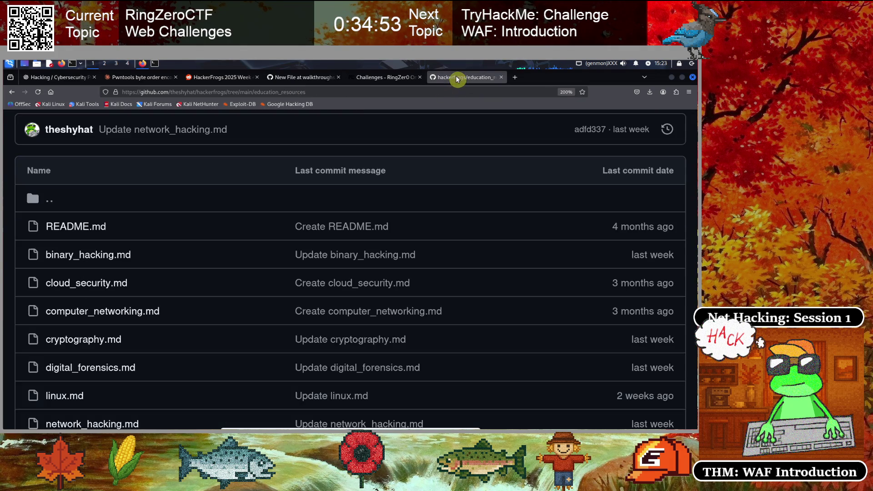
Try '/robots.txt' appended to the challenge URL, then revert to /challenges/212/.
{"action": "left_click", "coordinate": [375, 82]}
{"action": "left_click", "coordinate": [111, 252]}
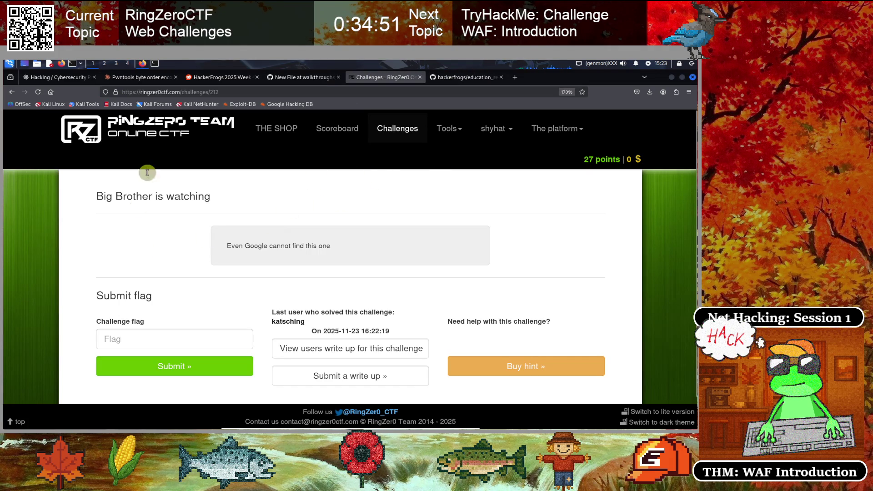
{"action": "left_click", "coordinate": [242, 91]}
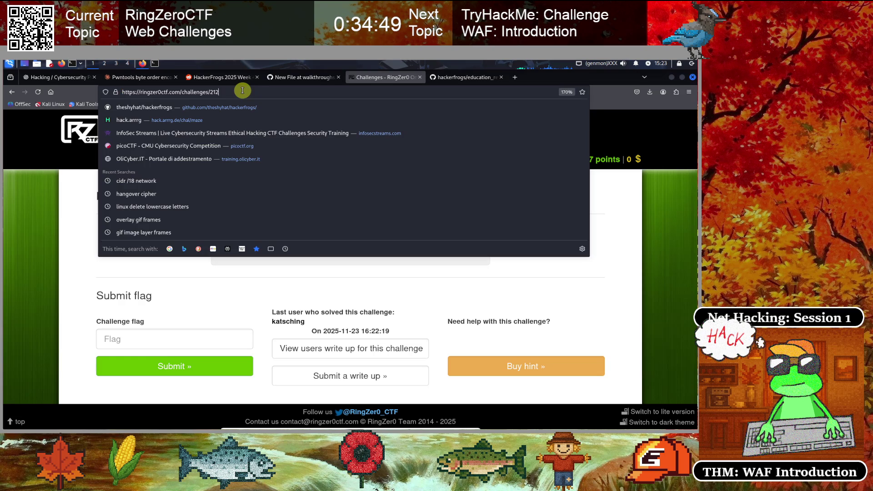
{"action": "type", "text": "/robots.txt"}
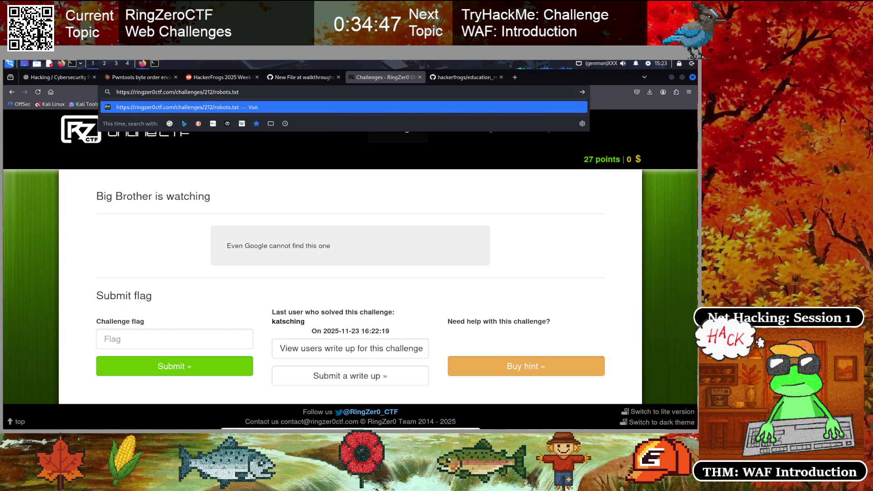
{"action": "key", "text": "Return"}
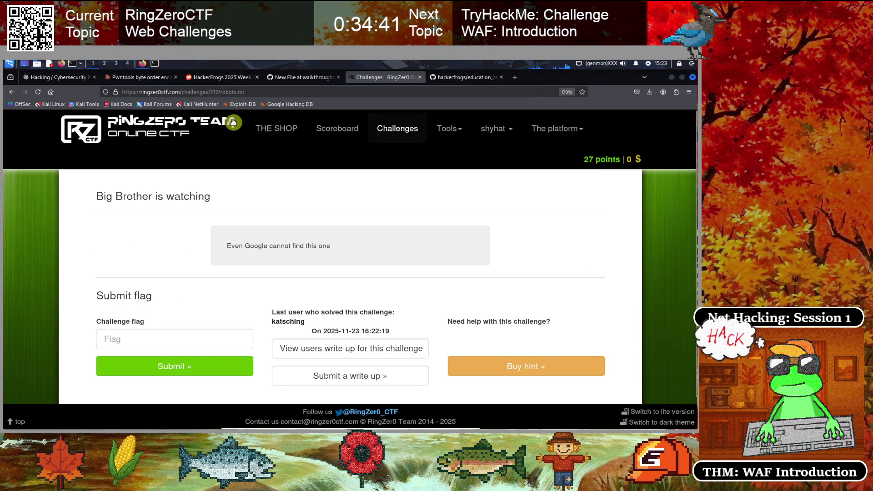
{"action": "left_click", "coordinate": [256, 87]}
{"action": "left_click", "coordinate": [259, 89]}
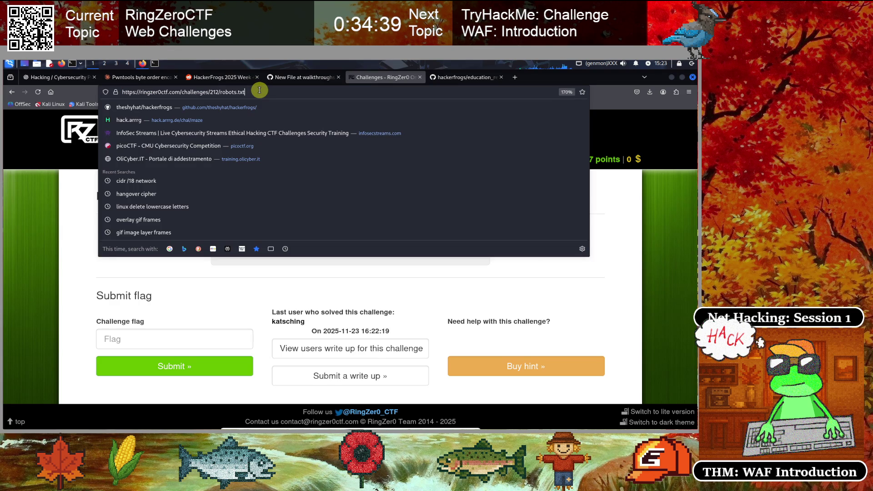
{"action": "key", "text": "Escape"}
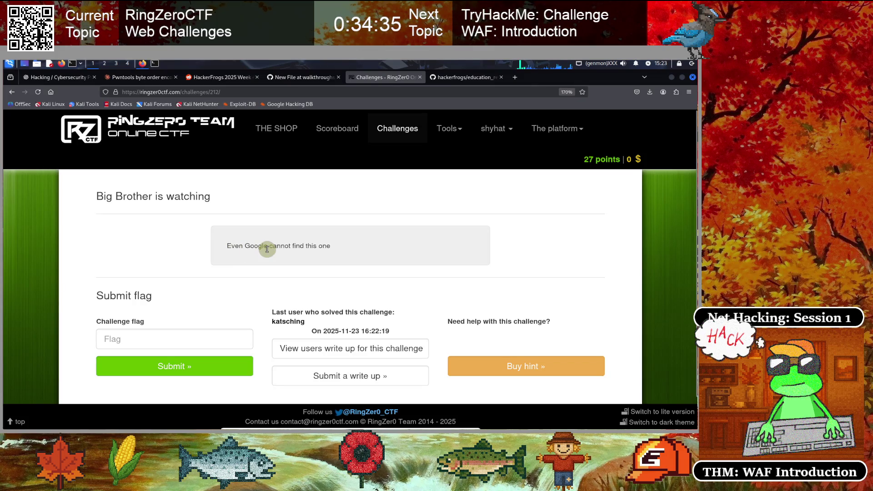
Highlight the hint 'Even Google cannot find this one' and view the page's HTML source.
{"action": "left_click_drag", "start_coordinate": [220, 248], "coordinate": [389, 247]}
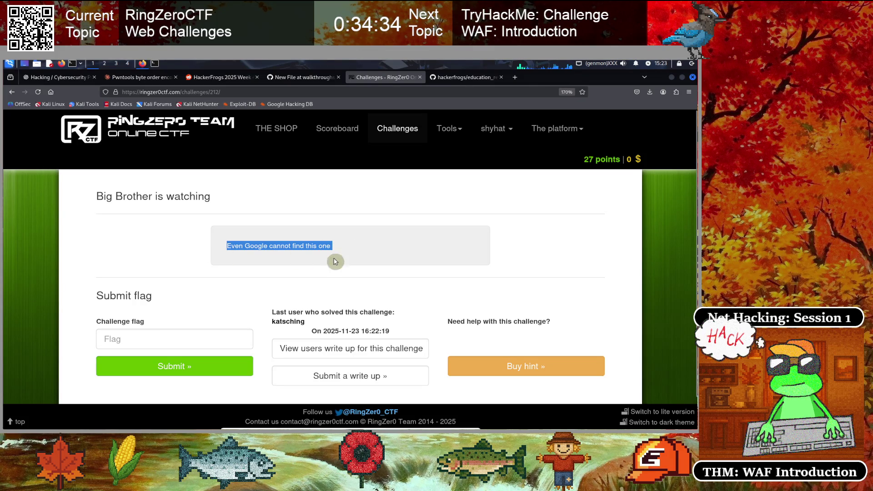
{"action": "left_click", "coordinate": [298, 257]}
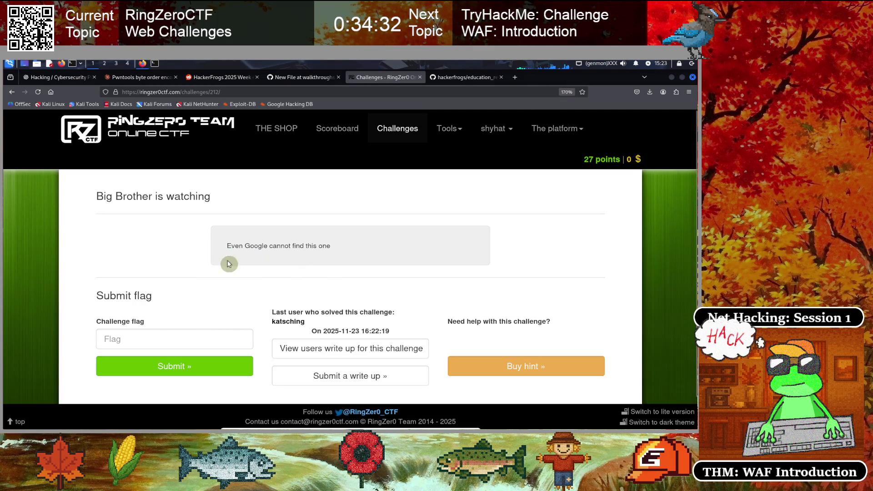
{"action": "key", "text": "ctrl+u"}
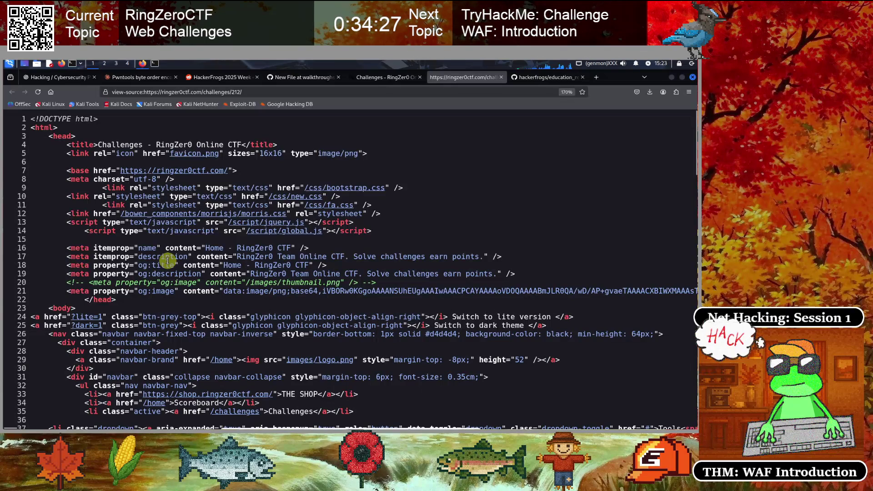
{"action": "scroll", "coordinate": [168, 260], "scroll_direction": "down", "scroll_amount": 5}
{"action": "scroll", "coordinate": [171, 273], "scroll_direction": "down", "scroll_amount": 15}
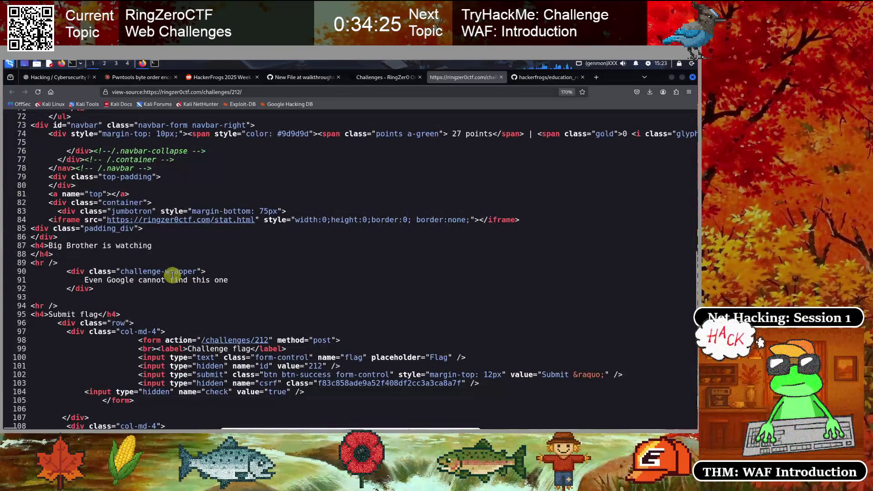
{"action": "scroll", "coordinate": [173, 273], "scroll_direction": "down", "scroll_amount": 3}
{"action": "left_click_drag", "start_coordinate": [85, 212], "coordinate": [264, 212]}
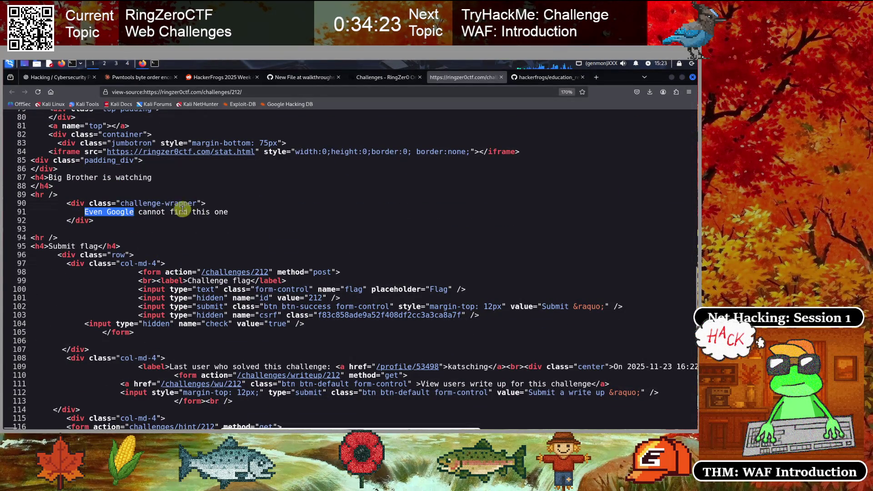
{"action": "scroll", "coordinate": [213, 242], "scroll_direction": "down", "scroll_amount": 3}
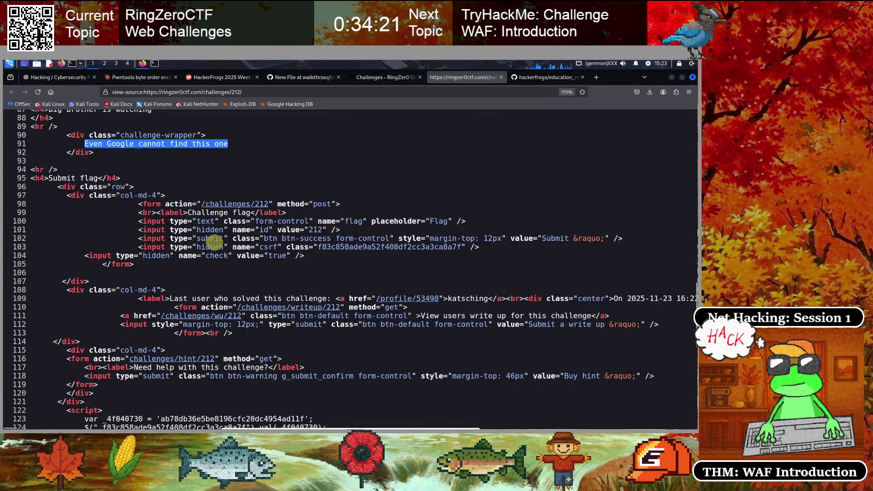
{"action": "scroll", "coordinate": [212, 243], "scroll_direction": "down", "scroll_amount": 3}
{"action": "scroll", "coordinate": [213, 244], "scroll_direction": "down", "scroll_amount": 3}
{"action": "scroll", "coordinate": [214, 245], "scroll_direction": "down", "scroll_amount": 3}
{"action": "scroll", "coordinate": [214, 244], "scroll_direction": "down", "scroll_amount": 3}
{"action": "scroll", "coordinate": [215, 243], "scroll_direction": "down", "scroll_amount": 3}
{"action": "scroll", "coordinate": [216, 244], "scroll_direction": "down", "scroll_amount": 1}
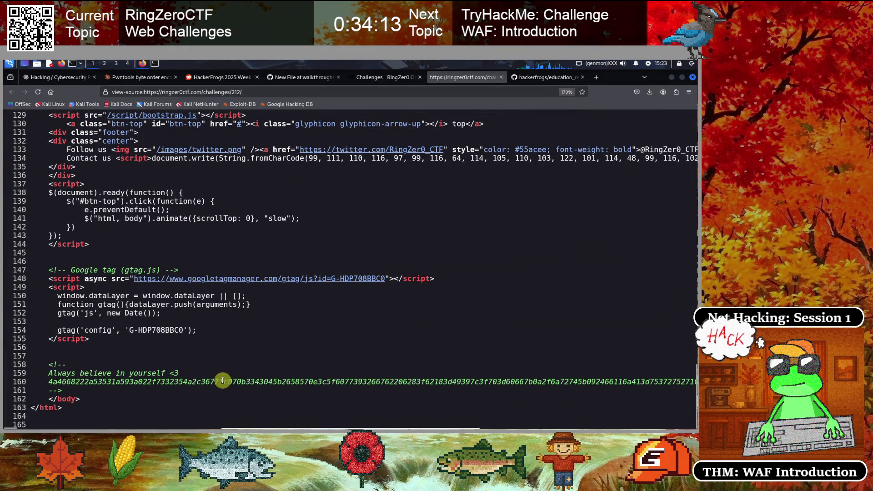
Highlight the hidden 'Always believe in yourself' hex comment on lines 159–161, then return to the challenge page.
{"action": "left_click_drag", "start_coordinate": [50, 382], "coordinate": [627, 383]}
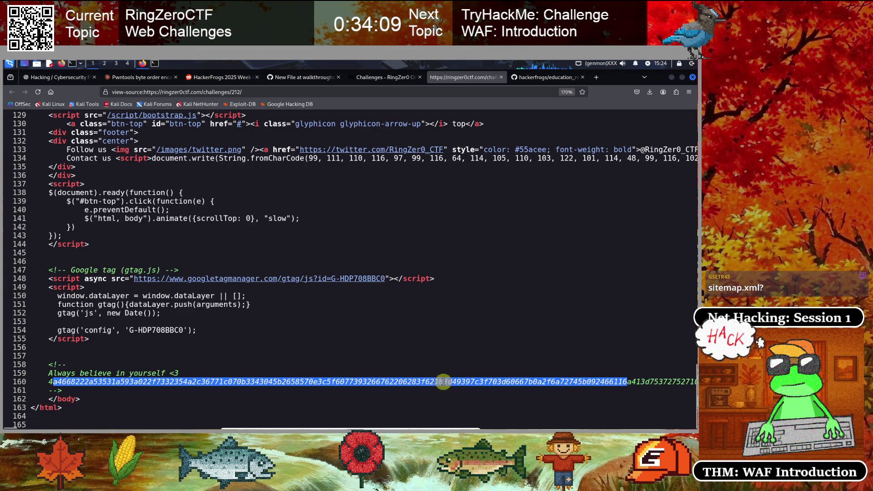
{"action": "left_click", "coordinate": [132, 394]}
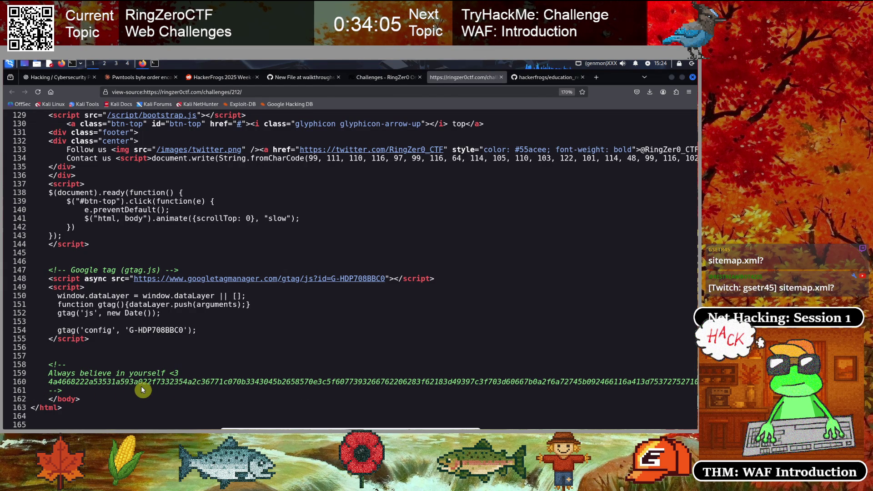
{"action": "mouse_move", "coordinate": [48, 374]}
{"action": "left_mouse_down"}
{"action": "mouse_move", "coordinate": [174, 382]}
{"action": "mouse_move", "coordinate": [62, 391]}
{"action": "left_mouse_up"}
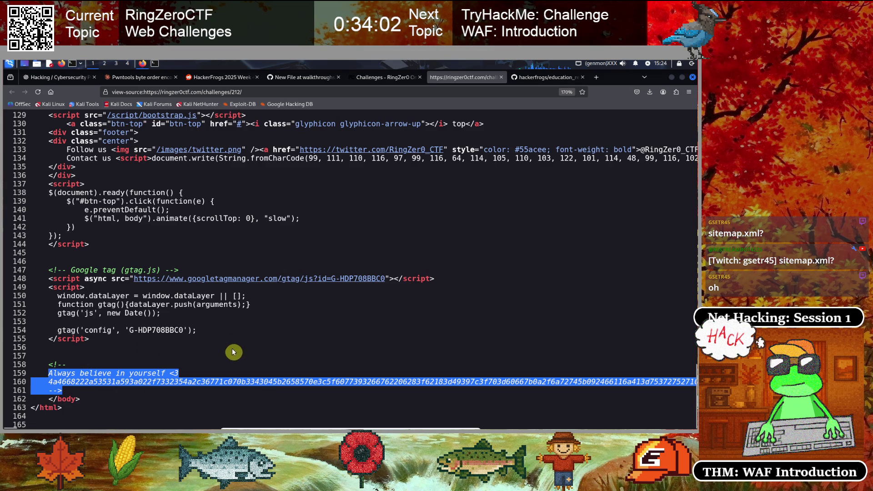
{"action": "left_click", "coordinate": [95, 385]}
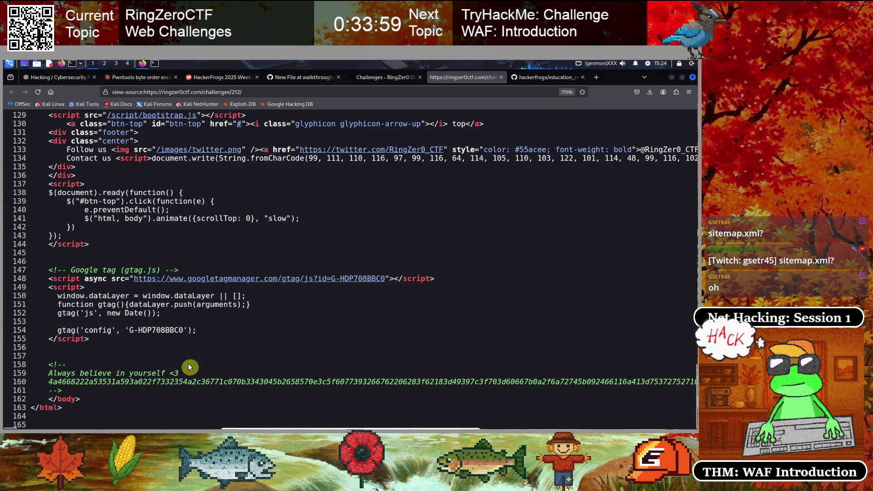
{"action": "left_click", "coordinate": [382, 78]}
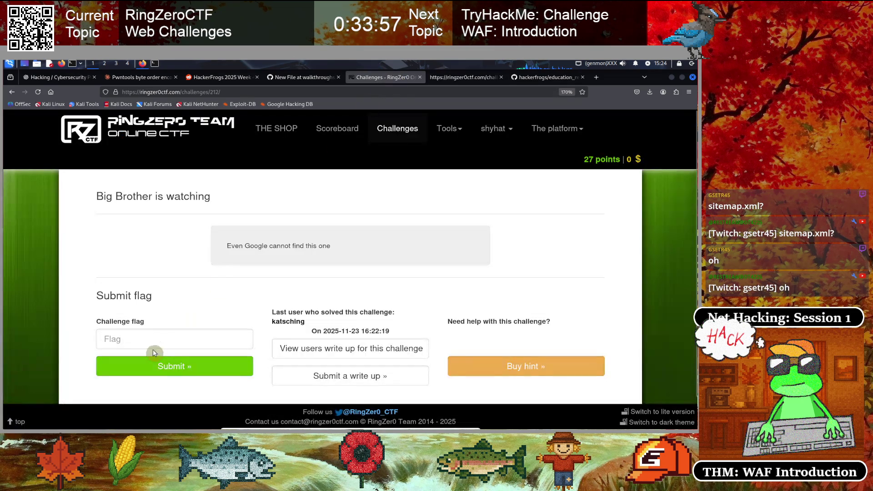
Try robots.txt under the challenge path, return to the Challenges list and bring up link options for Headache.
{"action": "left_click", "coordinate": [10, 94]}
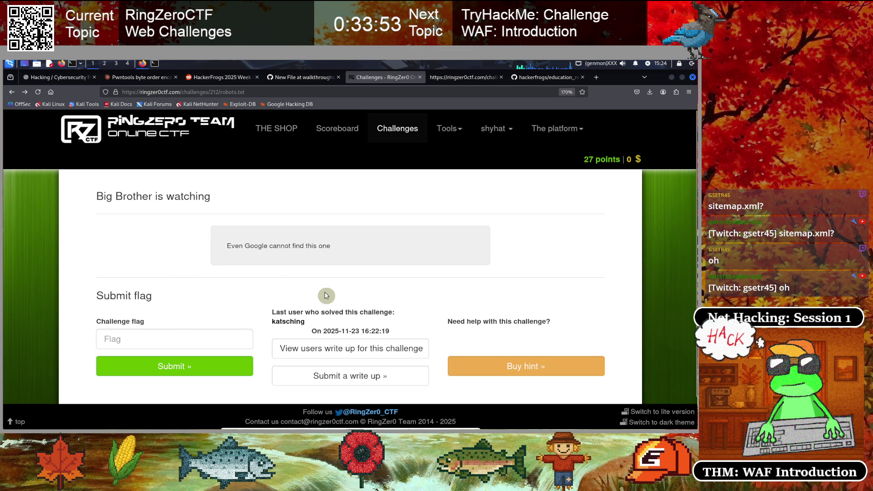
{"action": "left_click", "coordinate": [397, 128]}
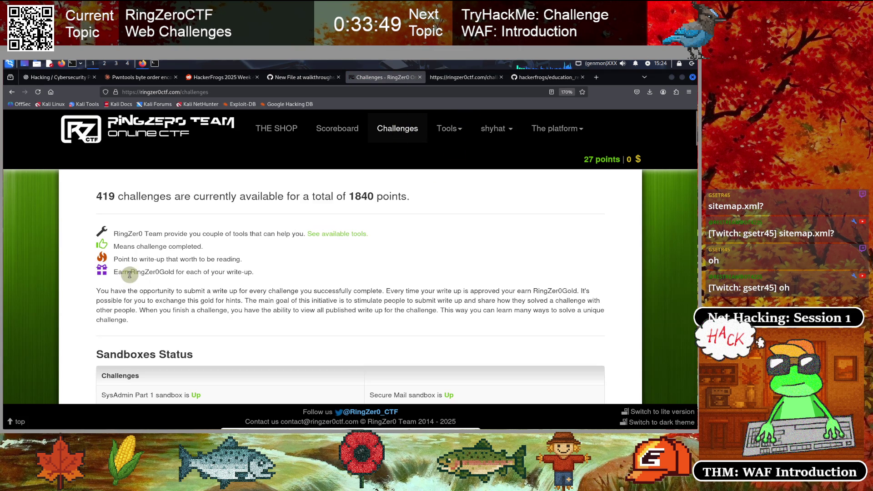
{"action": "scroll", "coordinate": [129, 274], "scroll_direction": "down", "scroll_amount": 5}
{"action": "scroll", "coordinate": [131, 270], "scroll_direction": "down", "scroll_amount": 2}
{"action": "scroll", "coordinate": [131, 271], "scroll_direction": "down", "scroll_amount": 3}
{"action": "scroll", "coordinate": [130, 271], "scroll_direction": "down", "scroll_amount": 3}
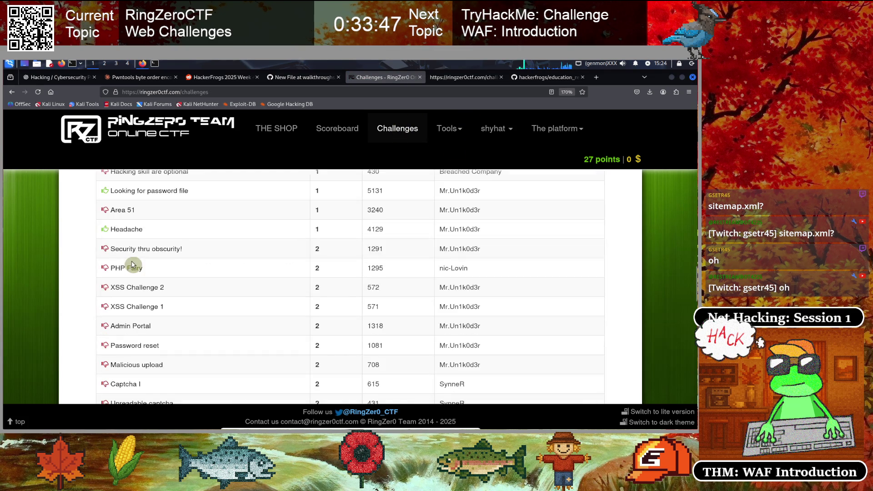
{"action": "scroll", "coordinate": [133, 265], "scroll_direction": "up", "scroll_amount": 3}
{"action": "scroll", "coordinate": [147, 273], "scroll_direction": "down", "scroll_amount": 1}
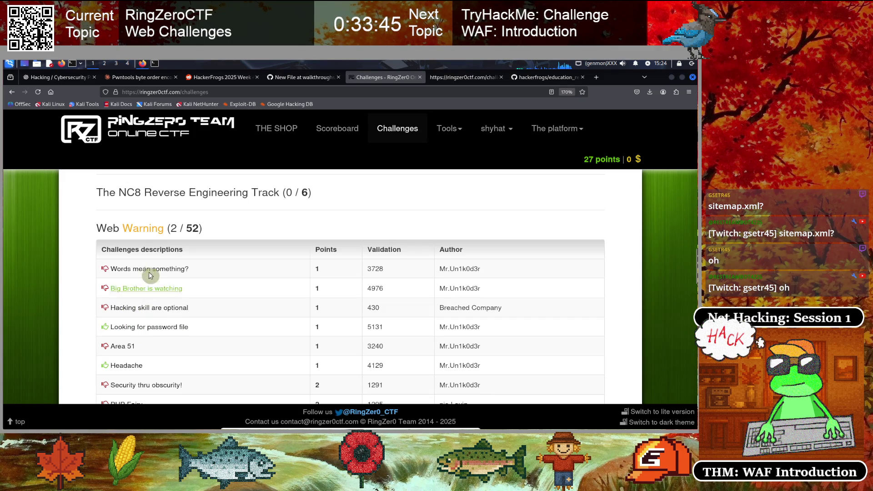
{"action": "scroll", "coordinate": [300, 295], "scroll_direction": "down", "scroll_amount": 2}
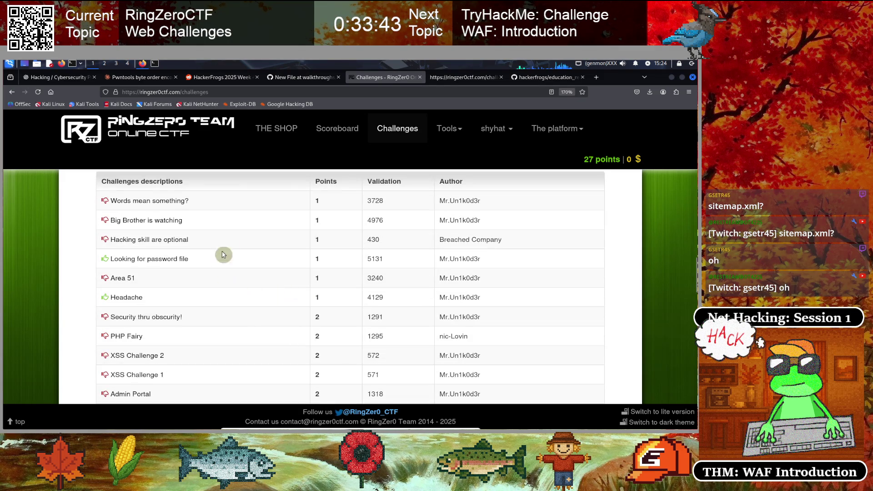
{"action": "right_click", "coordinate": [126, 297]}
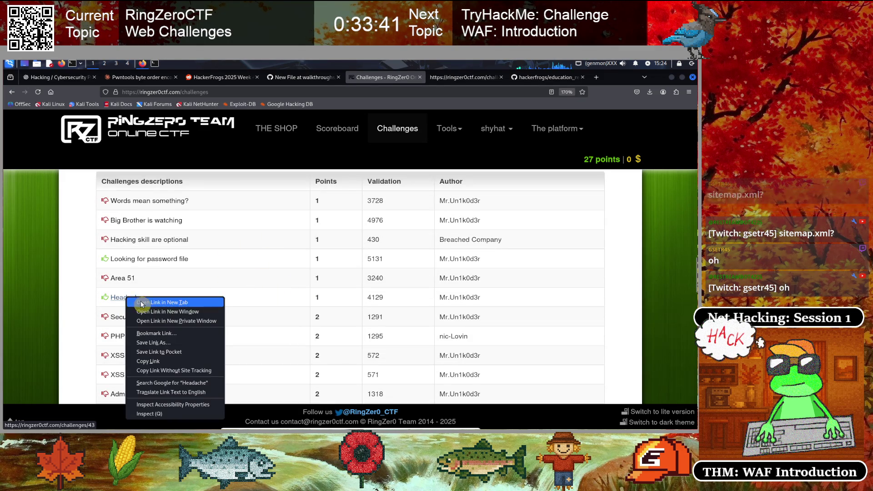
Open the Headache challenge in a new tab and view its HTML source.
{"action": "left_click", "coordinate": [141, 304]}
{"action": "left_click", "coordinate": [433, 77]}
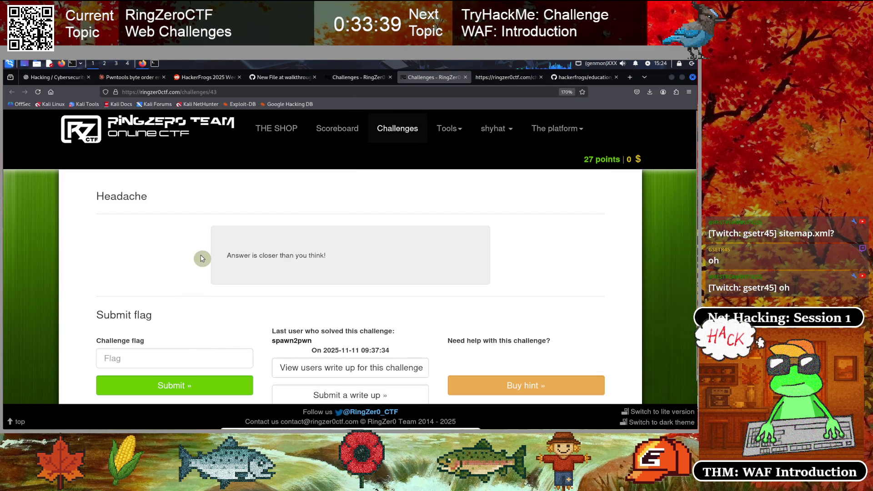
{"action": "key", "text": "ctrl+u"}
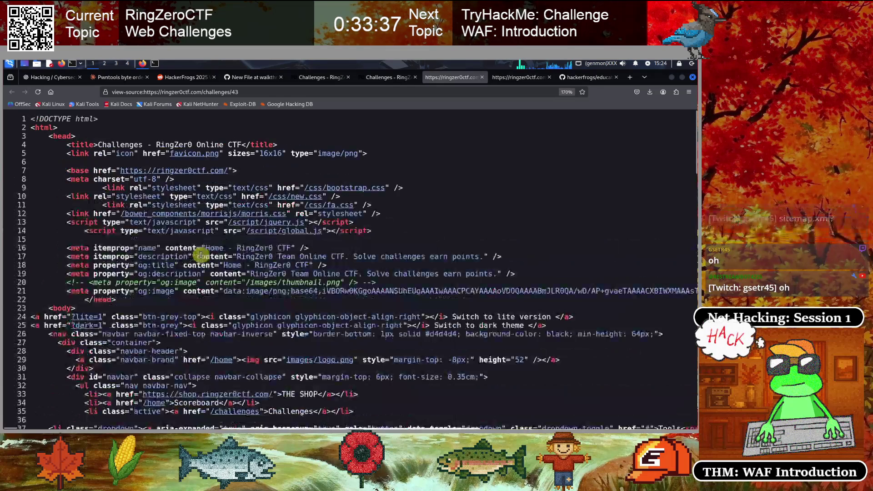
{"action": "scroll", "coordinate": [202, 254], "scroll_direction": "down", "scroll_amount": 10}
{"action": "scroll", "coordinate": [198, 263], "scroll_direction": "down", "scroll_amount": 20}
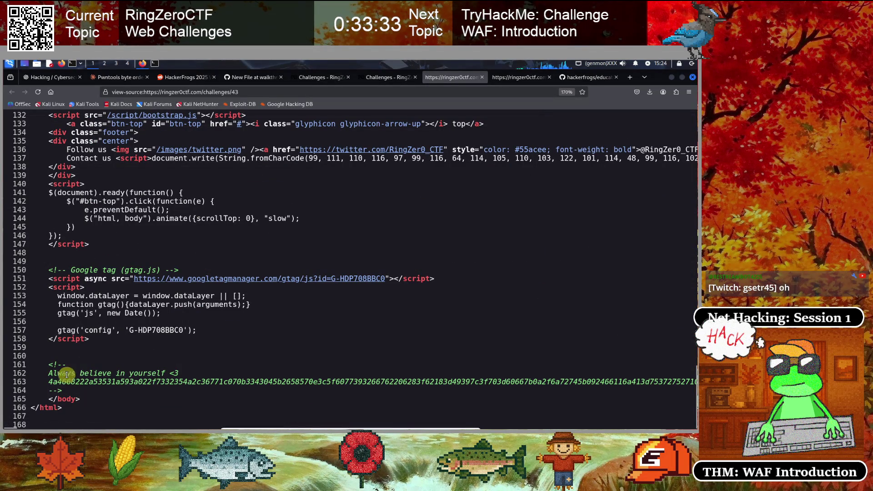
Highlight the same hidden hex comment in Headache's source, then close the Headache tabs.
{"action": "left_click_drag", "start_coordinate": [49, 374], "coordinate": [447, 384]}
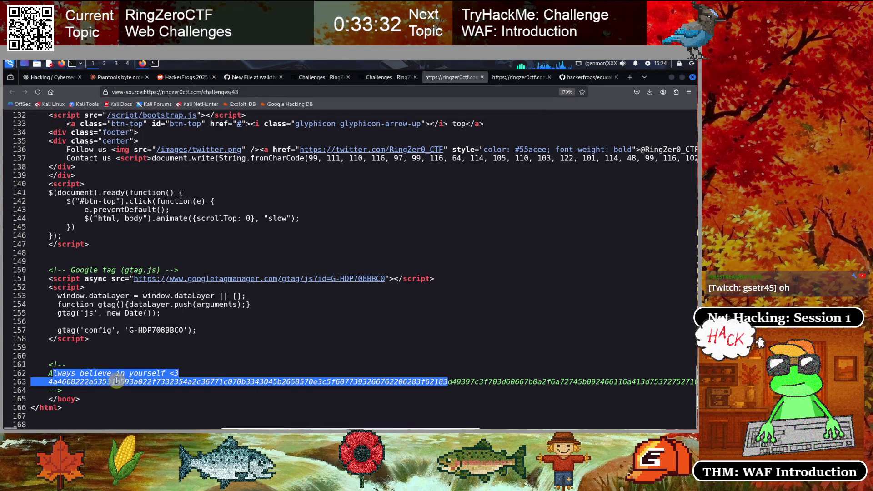
{"action": "left_click", "coordinate": [133, 355]}
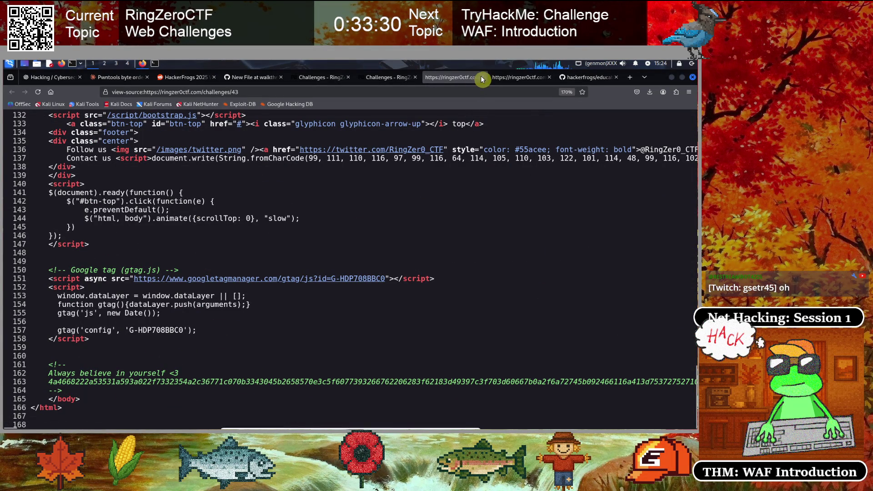
{"action": "left_click", "coordinate": [486, 76]}
{"action": "left_click", "coordinate": [480, 77]}
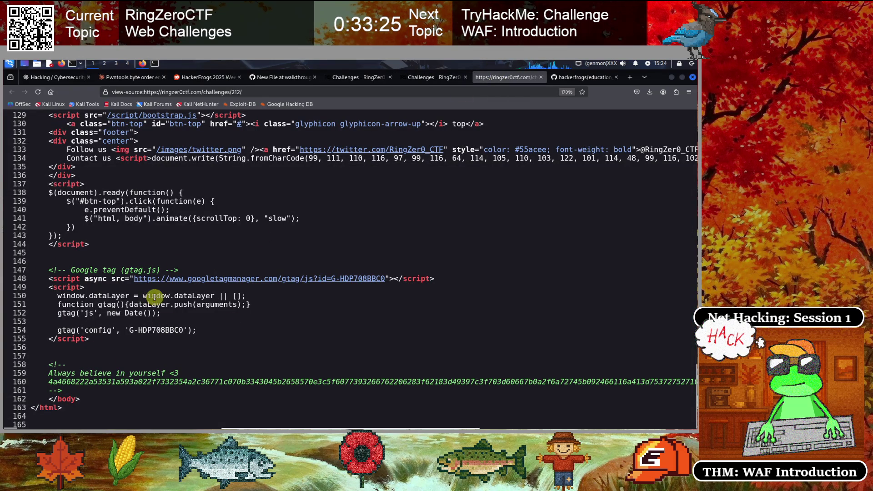
{"action": "scroll", "coordinate": [127, 311], "scroll_direction": "up", "scroll_amount": 3}
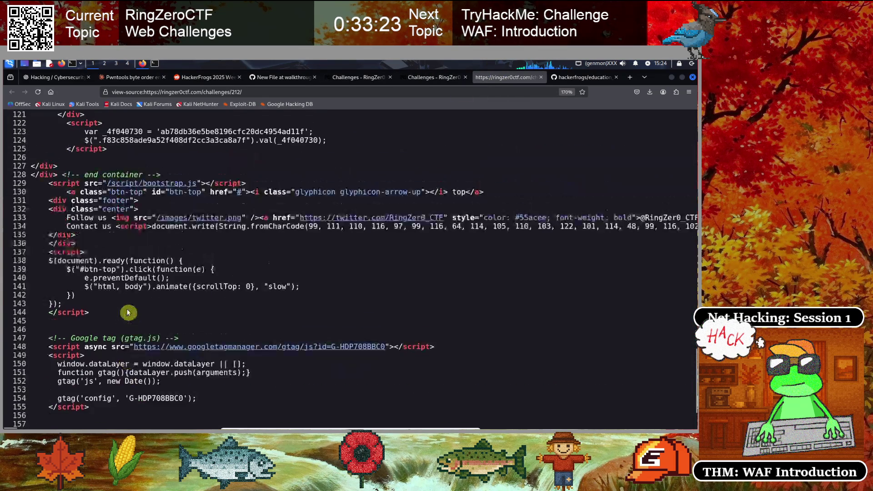
{"action": "scroll", "coordinate": [127, 313], "scroll_direction": "up", "scroll_amount": 3}
{"action": "scroll", "coordinate": [128, 313], "scroll_direction": "up", "scroll_amount": 10}
{"action": "scroll", "coordinate": [128, 312], "scroll_direction": "up", "scroll_amount": 4}
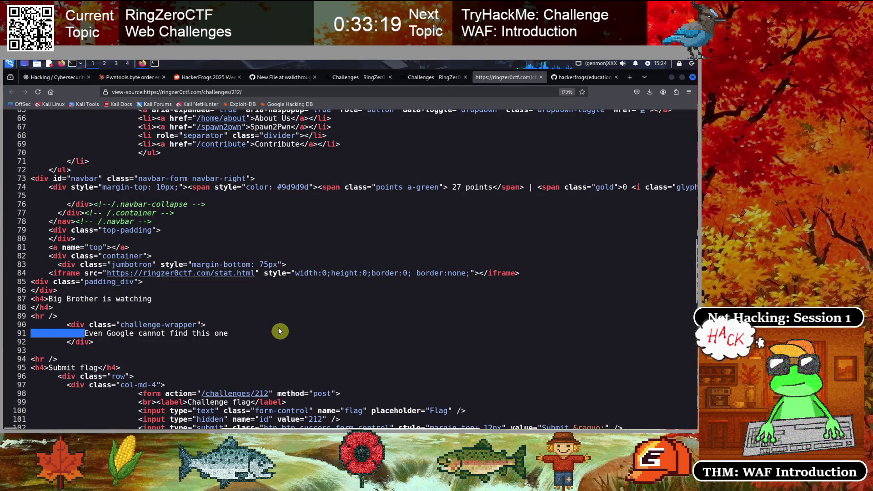
Highlight the hint 'Even Google cannot find this one' and title 'Big Brother is watching', then switch to the hackerfrogs GitHub tab.
{"action": "left_click_drag", "start_coordinate": [84, 333], "coordinate": [308, 339]}
{"action": "left_click", "coordinate": [316, 323]}
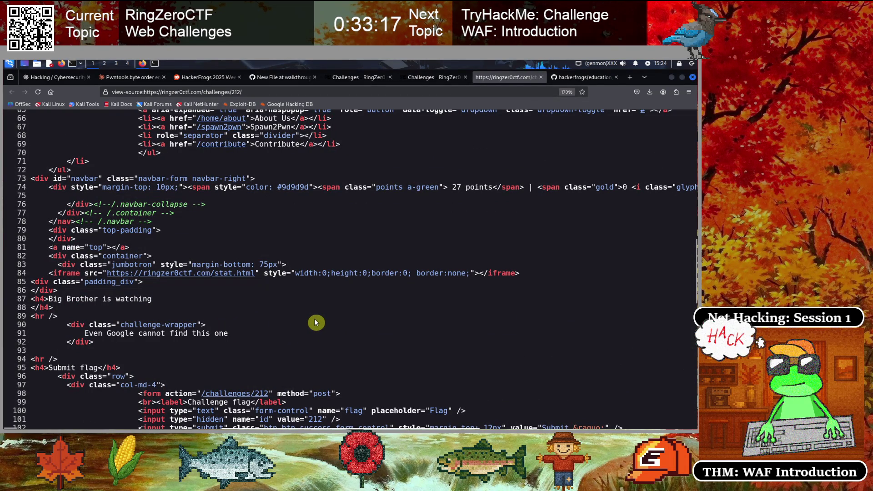
{"action": "left_click_drag", "start_coordinate": [42, 299], "coordinate": [176, 301]}
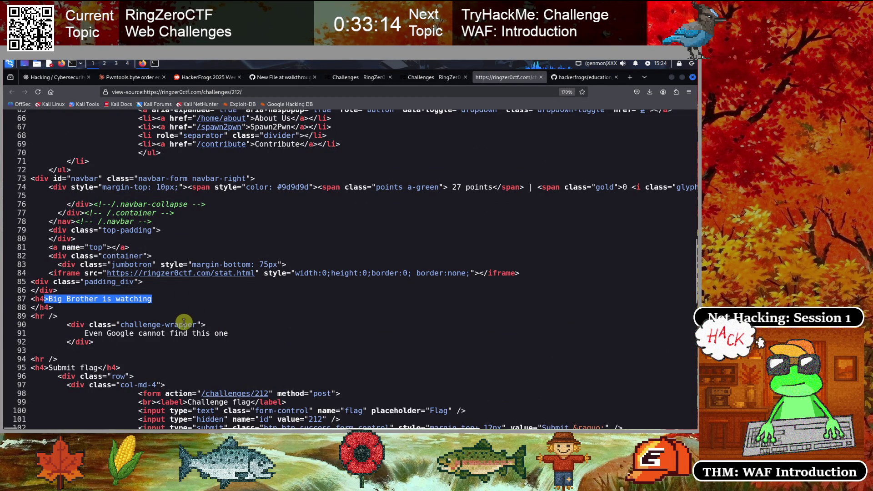
{"action": "left_click", "coordinate": [184, 351]}
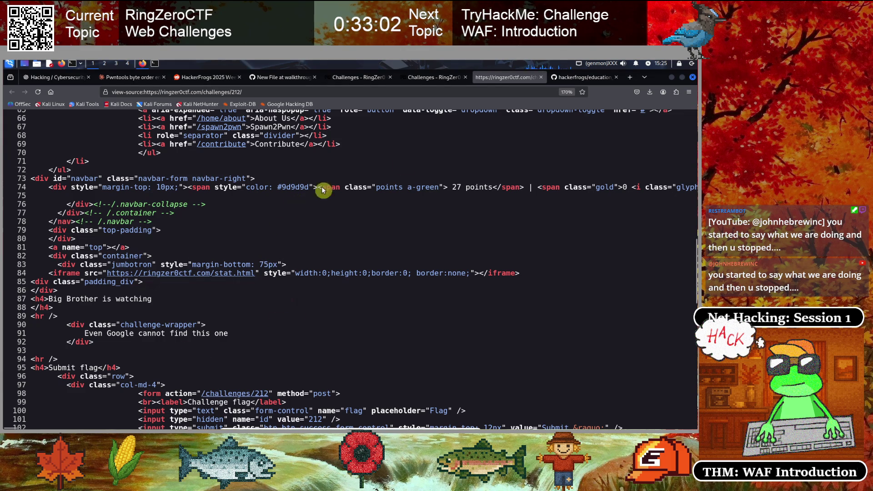
{"action": "left_click", "coordinate": [570, 79]}
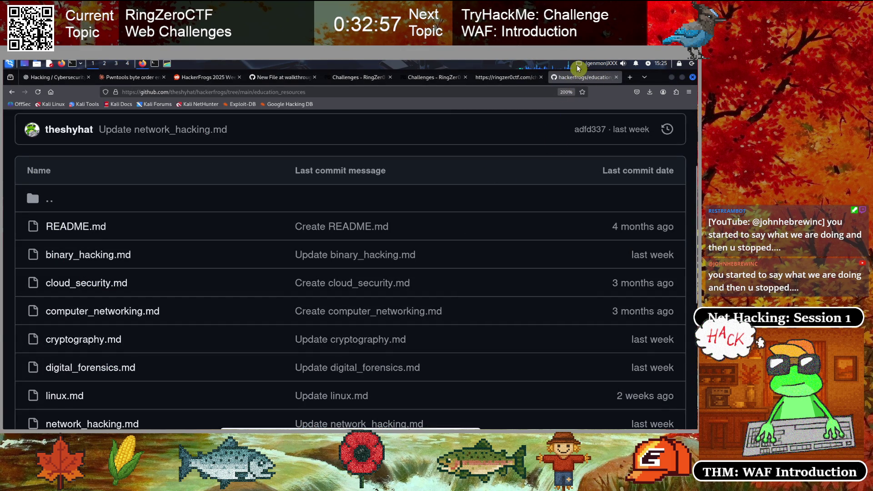
{"action": "scroll", "coordinate": [259, 297], "scroll_direction": "up", "scroll_amount": 3}
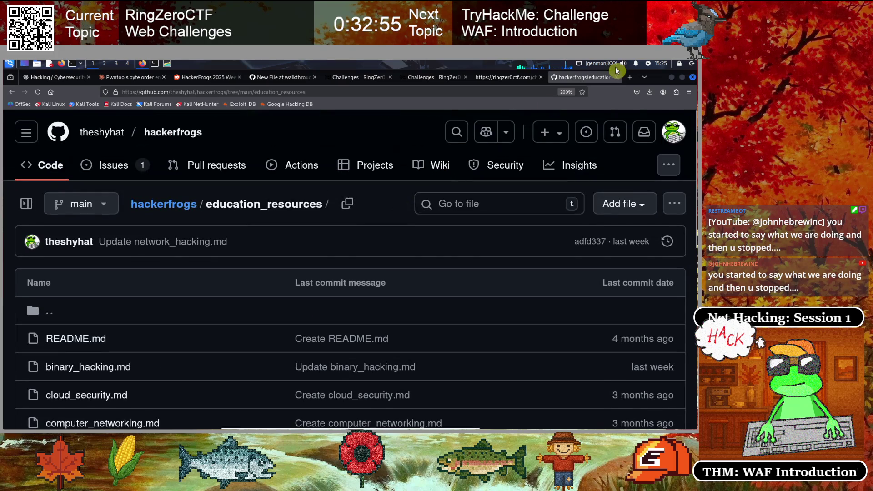
Close the GitHub and Headache tabs and open the 'Big Brother is watching' challenge from the list.
{"action": "left_click", "coordinate": [618, 77]}
{"action": "left_click", "coordinate": [460, 77]}
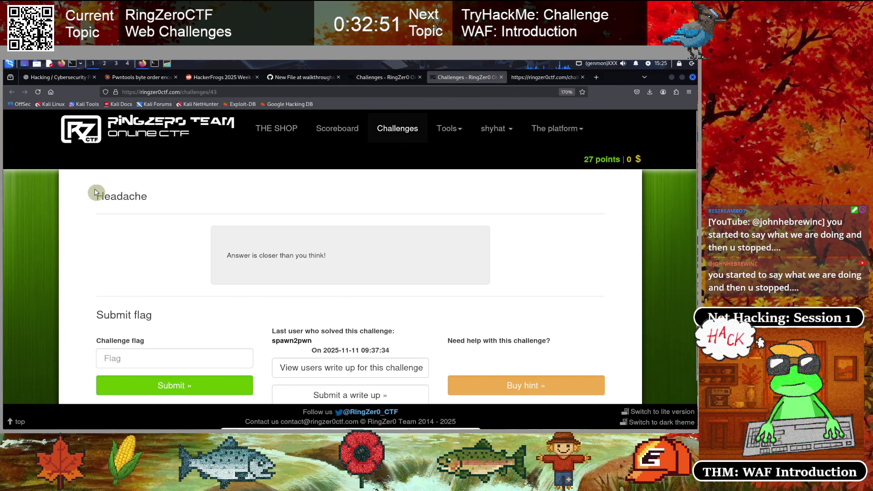
{"action": "left_click", "coordinate": [494, 78]}
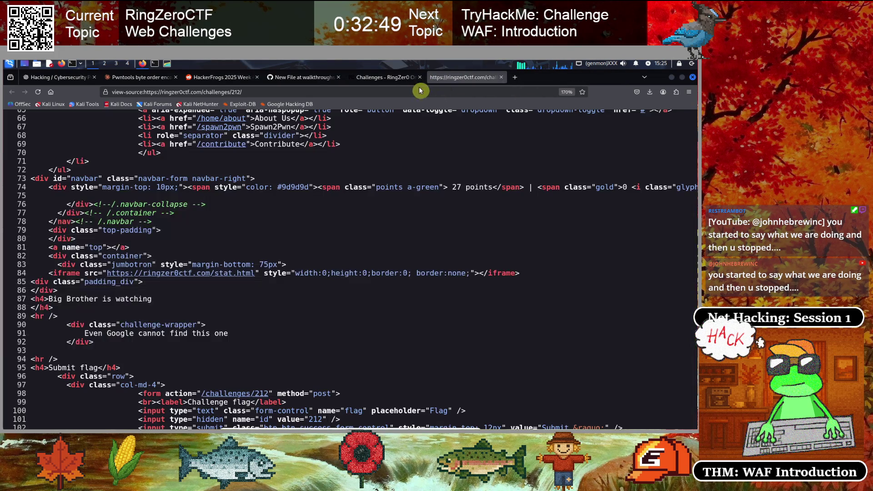
{"action": "left_click", "coordinate": [387, 77]}
{"action": "left_click", "coordinate": [131, 220]}
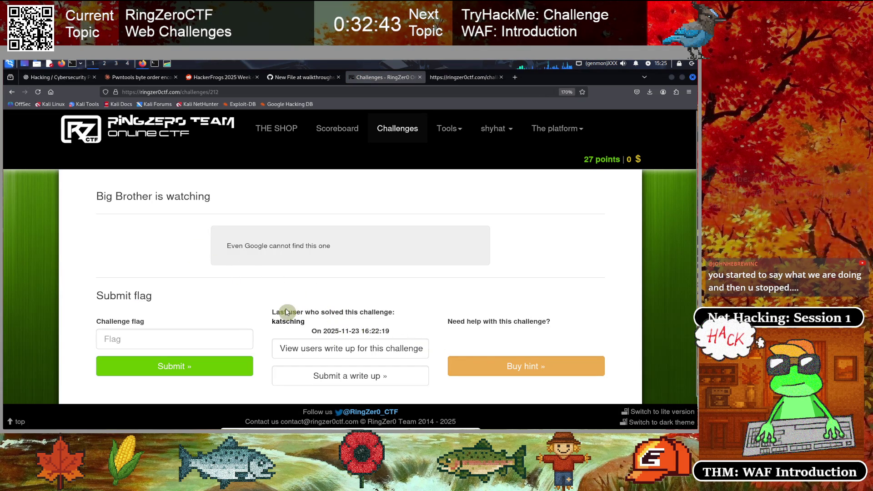
Highlight the challenge's hint and title, then start editing the page address.
{"action": "left_click_drag", "start_coordinate": [350, 245], "coordinate": [214, 247]}
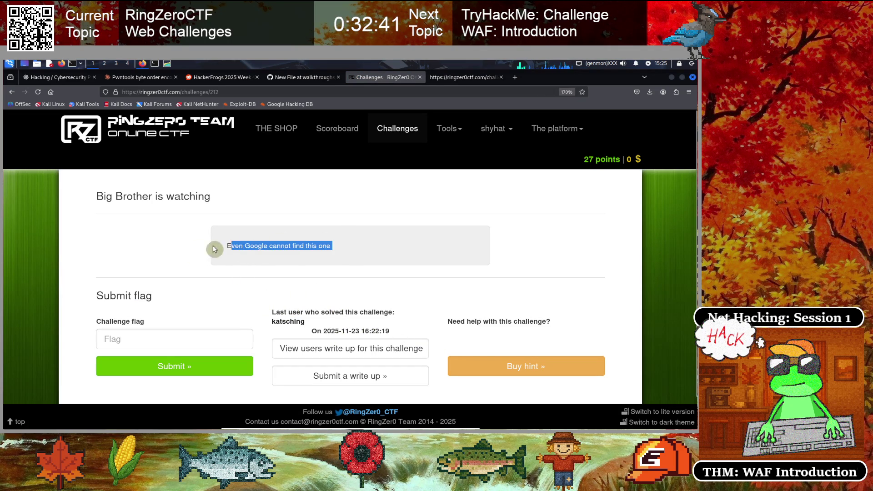
{"action": "left_click_drag", "start_coordinate": [91, 201], "coordinate": [282, 205]}
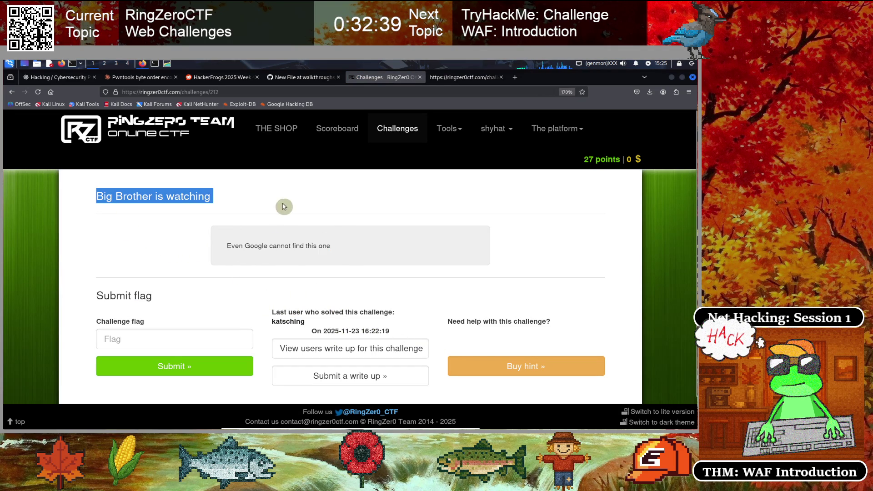
{"action": "left_click", "coordinate": [141, 239]}
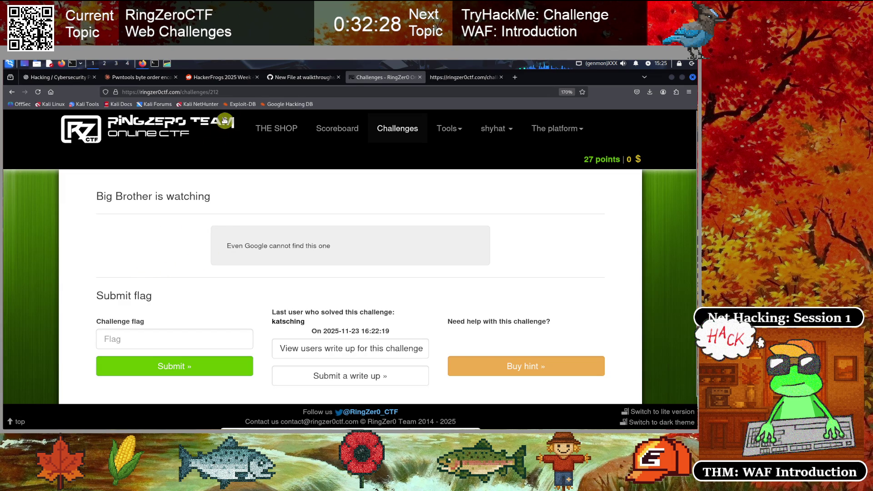
{"action": "left_click", "coordinate": [239, 91]}
Load ringzer0ctf.com/robots.txt and copy the disallowed hex-named directory path.
{"action": "left_click", "coordinate": [238, 92]}
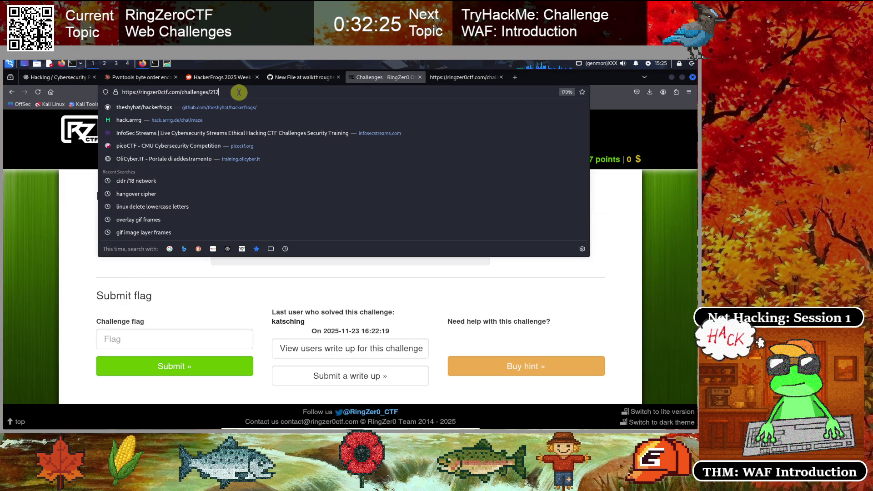
{"action": "type", "text": "robots.txt"}
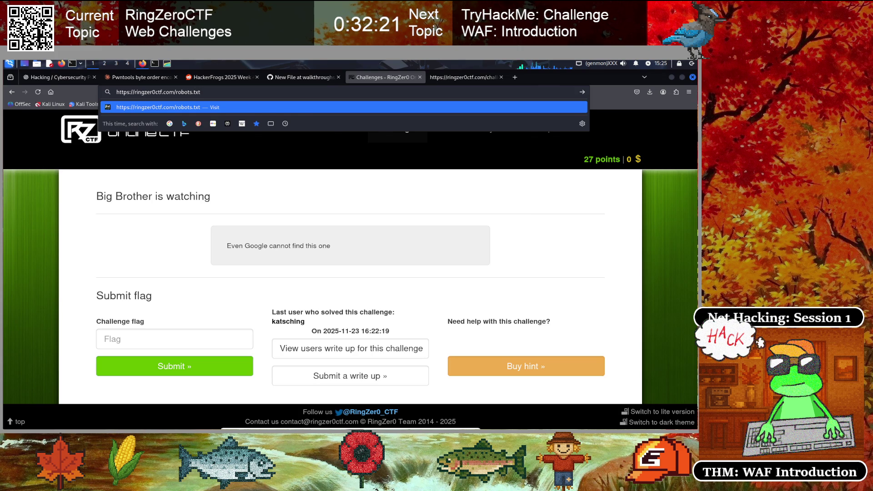
{"action": "key", "text": "Return"}
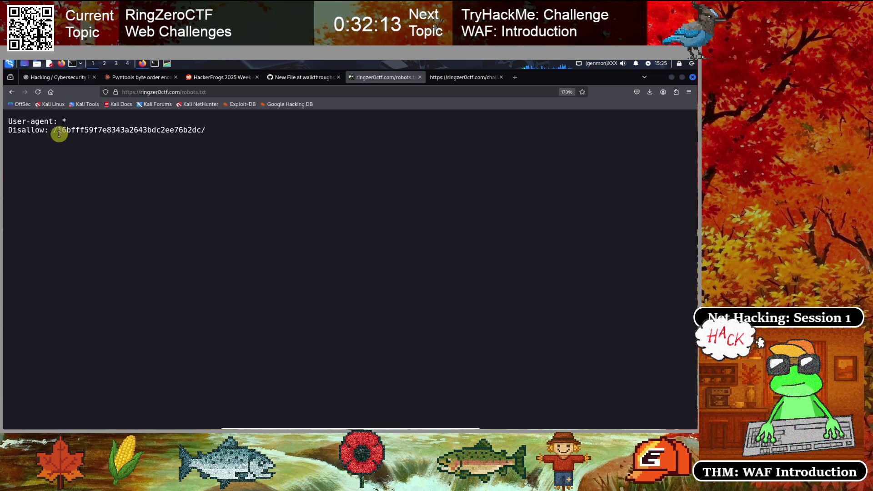
{"action": "left_click_drag", "start_coordinate": [53, 130], "coordinate": [209, 130]}
{"action": "right_click", "coordinate": [184, 131]}
{"action": "left_click", "coordinate": [198, 137]}
{"action": "left_click", "coordinate": [120, 154]}
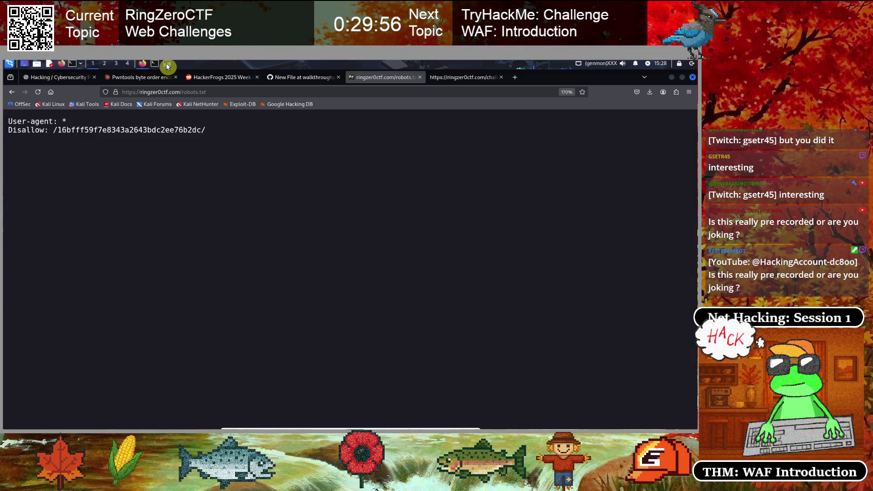
{"action": "left_click", "coordinate": [418, 146]}
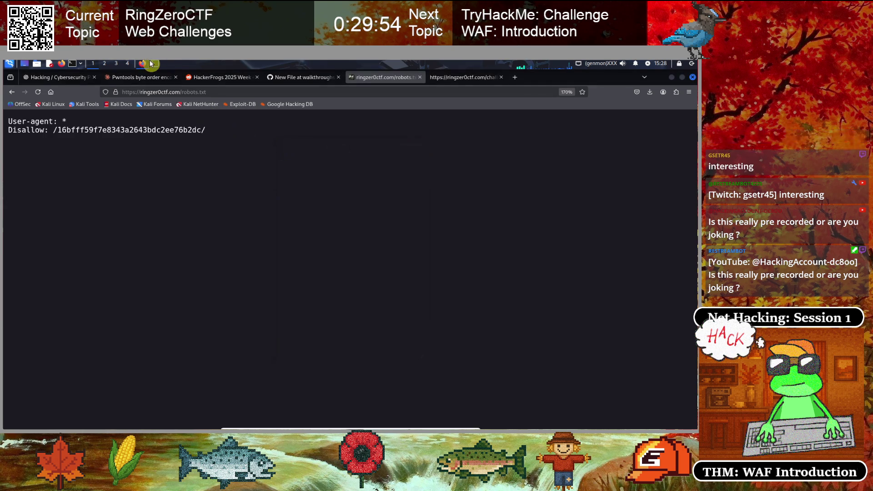
In nano's test.txt, note that search engine robots index webpages.
{"action": "key", "text": "alt+Tab"}
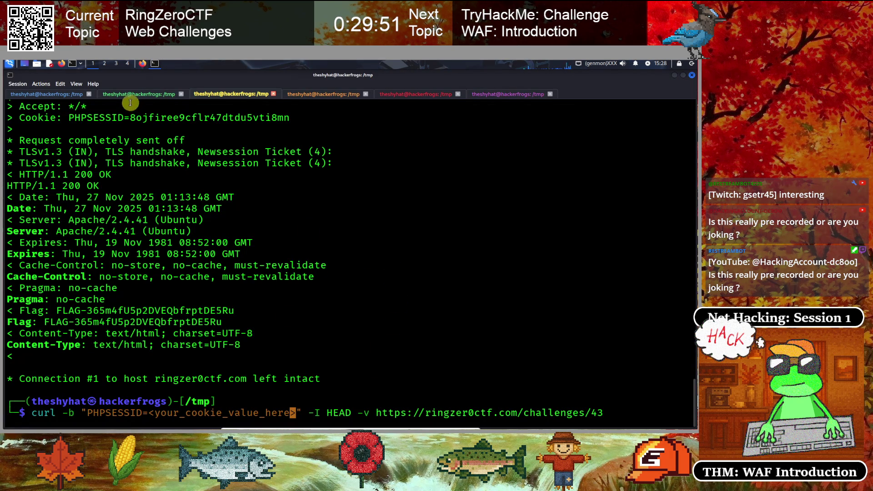
{"action": "left_click", "coordinate": [133, 94]}
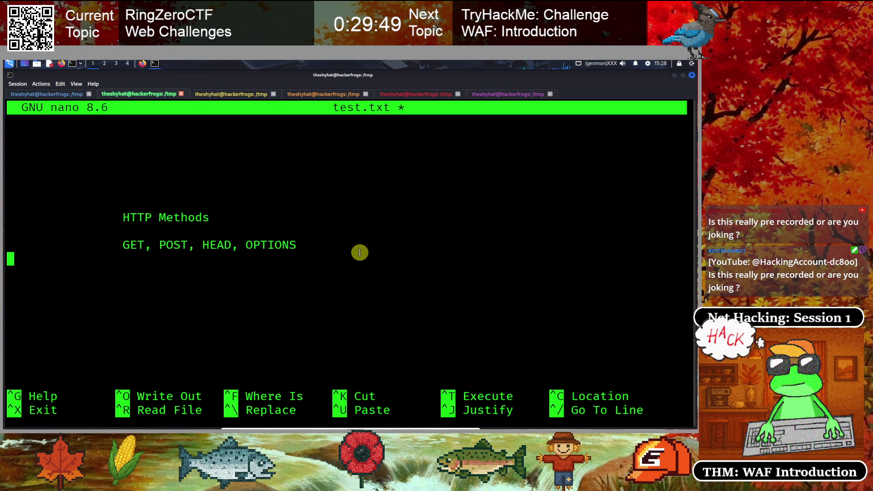
{"action": "key", "text": "Return"}
{"action": "key", "text": "Return"}
{"action": "key", "text": "Return"}
{"action": "key", "text": "Return"}
{"action": "key", "text": "Return"}
{"action": "key", "text": "Return"}
{"action": "key", "text": "BackSpace"}
{"action": "key", "text": "BackSpace"}
{"action": "key", "text": "Tab"}
{"action": "key", "text": "Tab"}
{"action": "type", "text": "Search "}
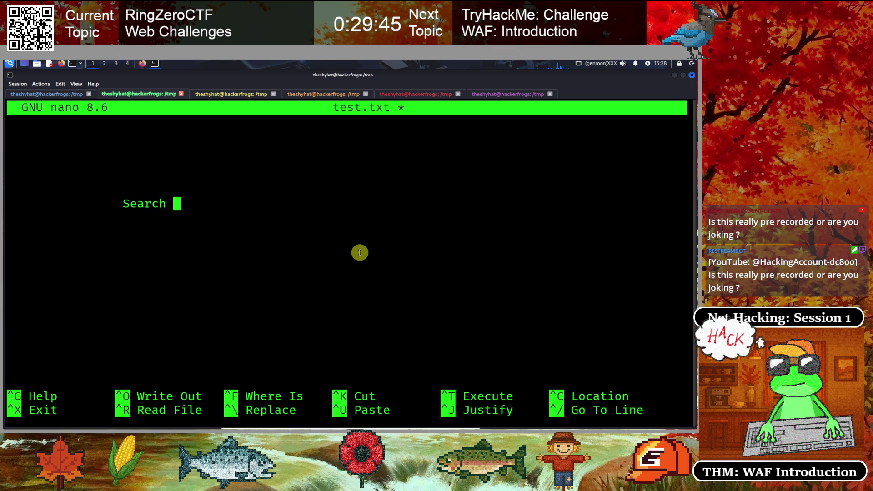
{"action": "type", "text": "Engine Robots"}
{"action": "key", "text": "Return"}
{"action": "key", "text": "Tab"}
{"action": "key", "text": "Tab"}
{"action": "type", "text": "These "}
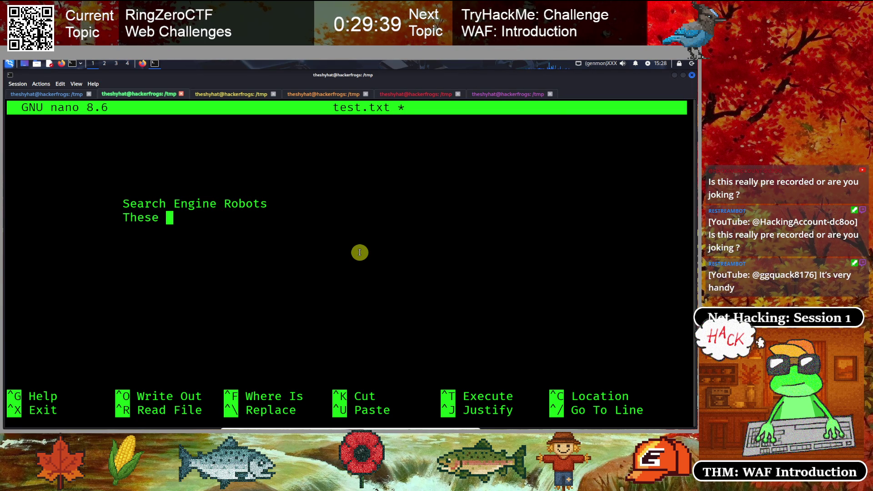
{"action": "type", "text": "software robots"}
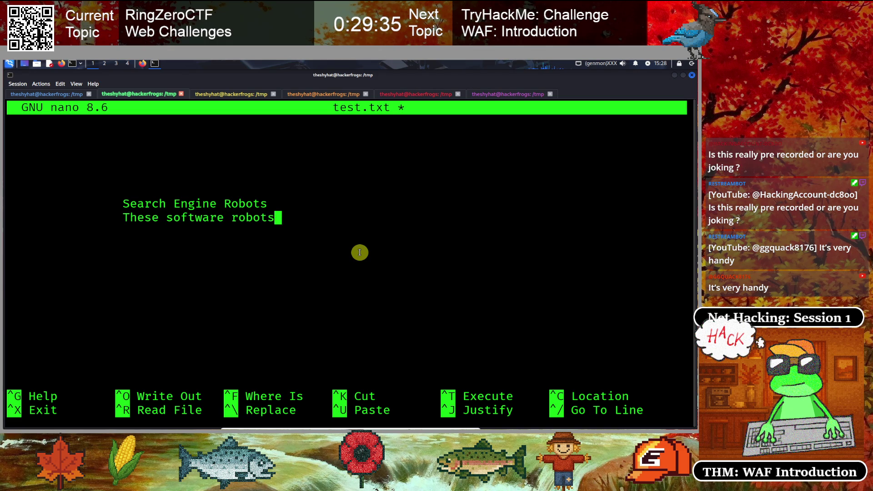
{"action": "type", "text": " search for"}
{"action": "key", "text": "BackSpace"}
{"action": "key", "text": "BackSpace"}
{"action": "key", "text": "BackSpace"}
{"action": "type", "text": "and index web"}
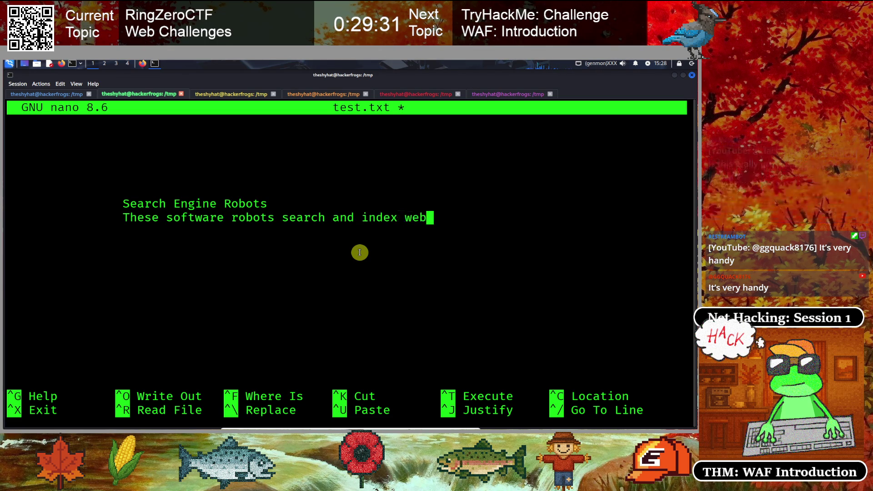
{"action": "type", "text": "pages"}
{"action": "key", "text": "Return"}
{"action": "key", "text": "Tab"}
{"action": "type", "text": "You can include a web"}
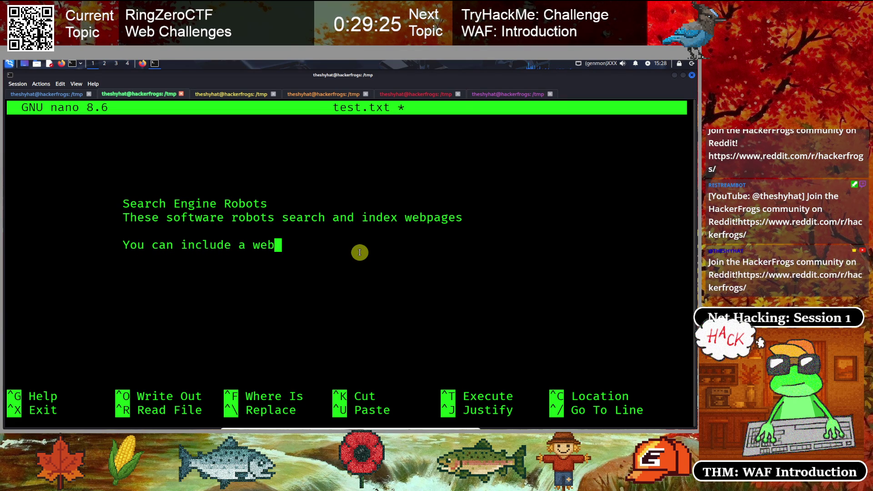
Add that robots.txt tells robots what can and cannot be indexed, then switch back to Firefox.
{"action": "key", "text": "BackSpace"}
{"action": "key", "text": "BackSpace"}
{"action": "key", "text": "BackSpace"}
{"action": "type", "text": "file on your website called "}
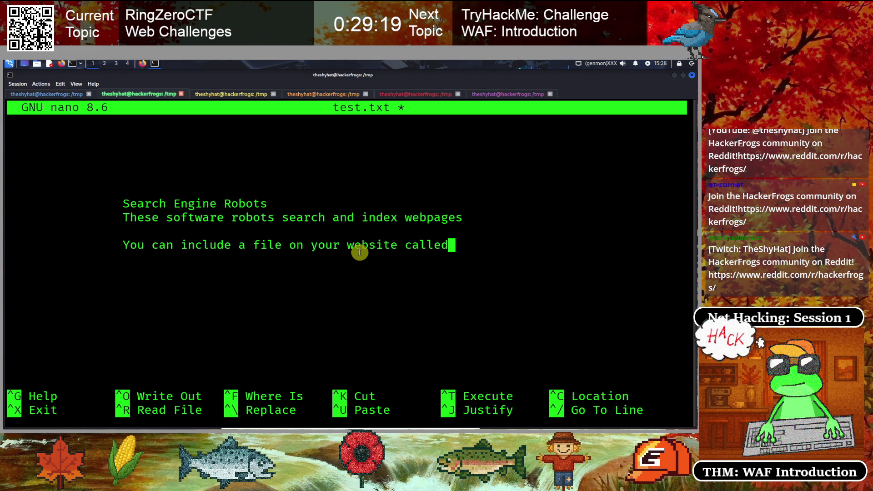
{"action": "type", "text": "robotrs."}
{"action": "key", "text": "BackSpace"}
{"action": "key", "text": "BackSpace"}
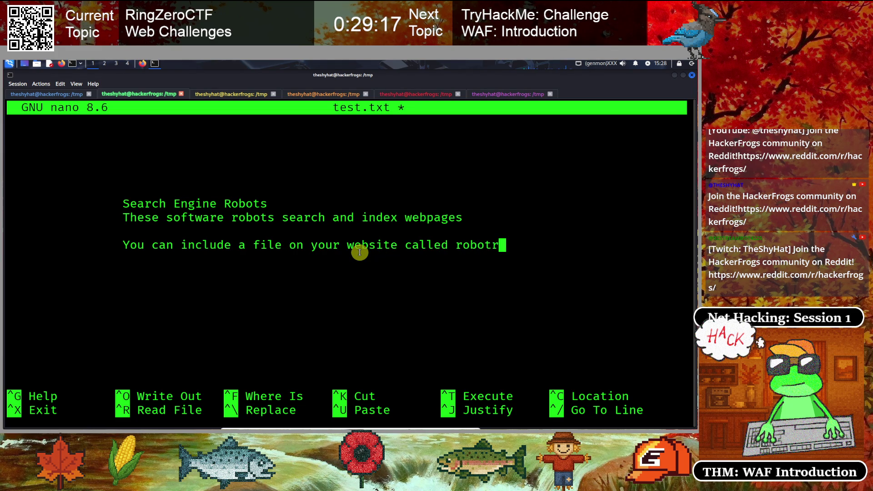
{"action": "type", "text": "s.tx"}
{"action": "key", "text": "Return"}
{"action": "key", "text": "Tab"}
{"action": "key", "text": "Tab"}
{"action": "type", "text": "o let the robots know which parts of teh site"}
{"action": "key", "text": "BackSpace"}
{"action": "key", "text": "BackSpace"}
{"action": "key", "text": "BackSpace"}
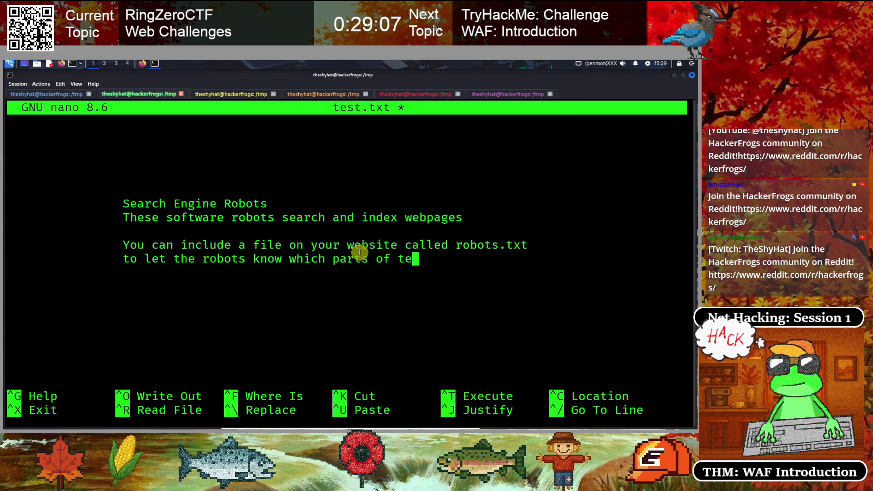
{"action": "type", "text": "e site ac"}
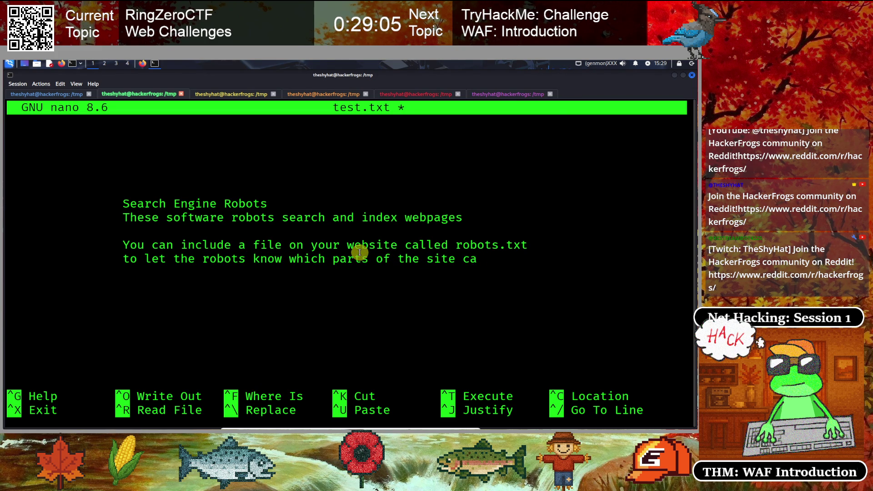
{"action": "key", "text": "Return"}
{"action": "type", "text": "nd"}
{"action": "key", "text": "BackSpace"}
{"action": "type", "text": "annot be indexed"}
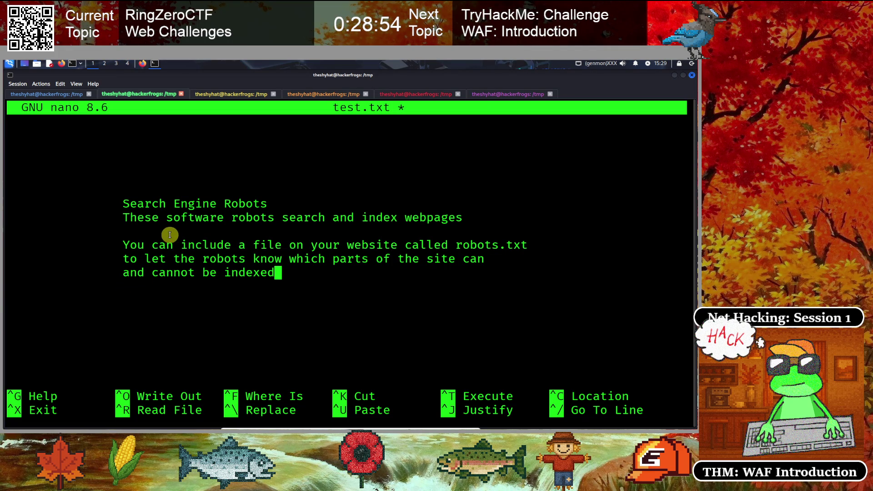
{"action": "left_click", "coordinate": [142, 62]}
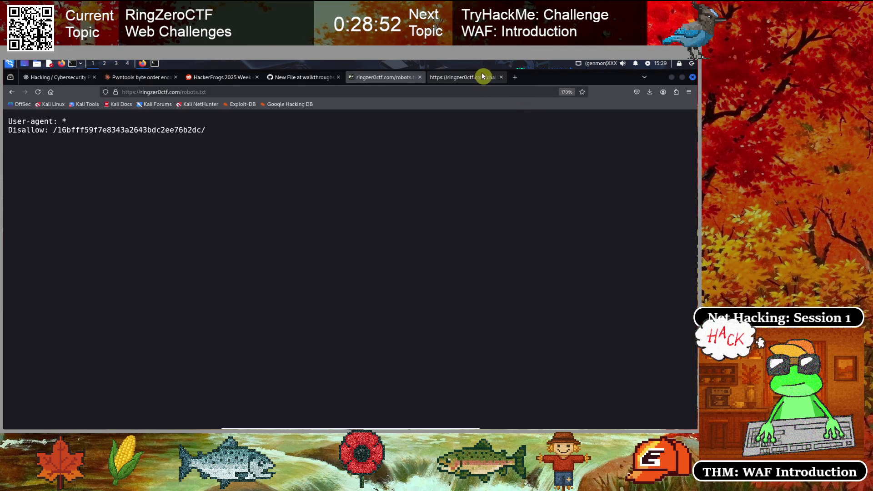
Open google.com/robots.txt in a new tab and zoom in to read its rules.
{"action": "left_click", "coordinate": [515, 76]}
{"action": "type", "text": "google.com/"}
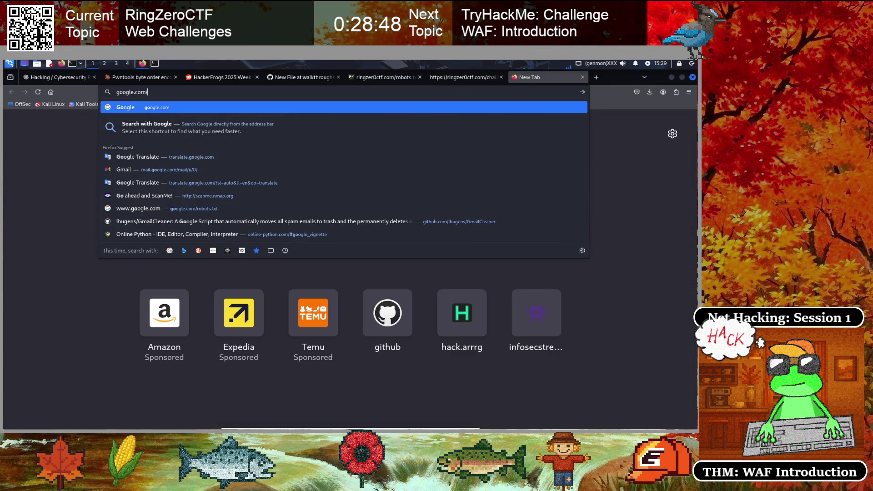
{"action": "key", "text": "Return"}
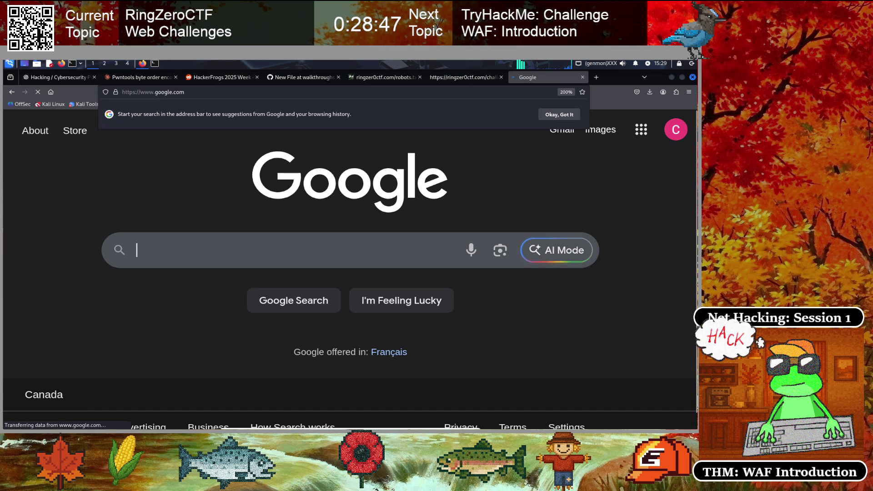
{"action": "left_click", "coordinate": [250, 93]}
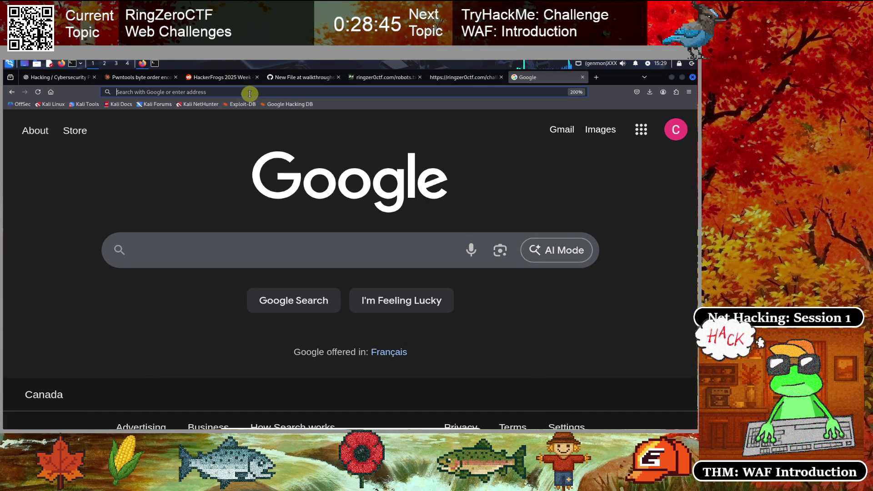
{"action": "type", "text": "google.com/"}
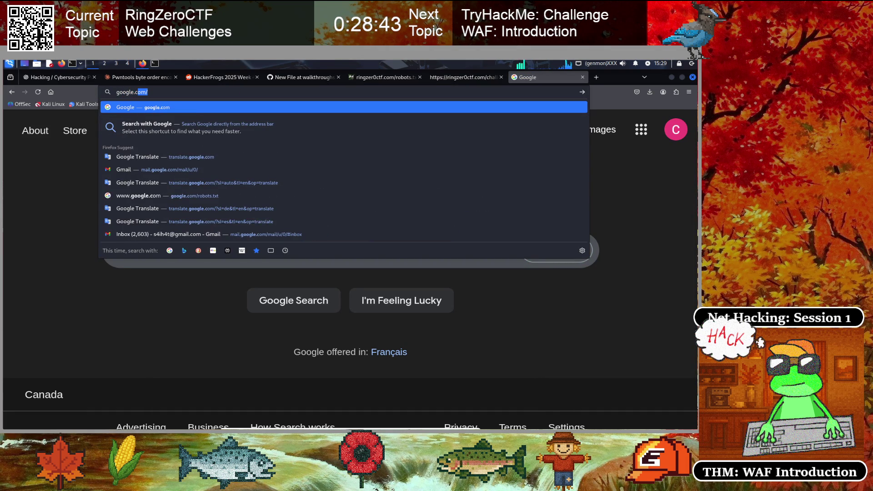
{"action": "type", "text": "robost"}
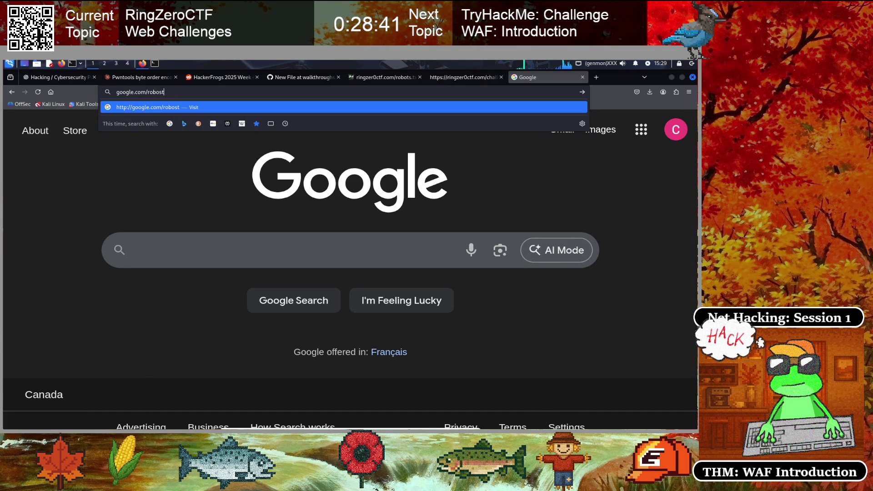
{"action": "key", "text": "BackSpace"}
{"action": "key", "text": "BackSpace"}
{"action": "type", "text": "ts.txt"}
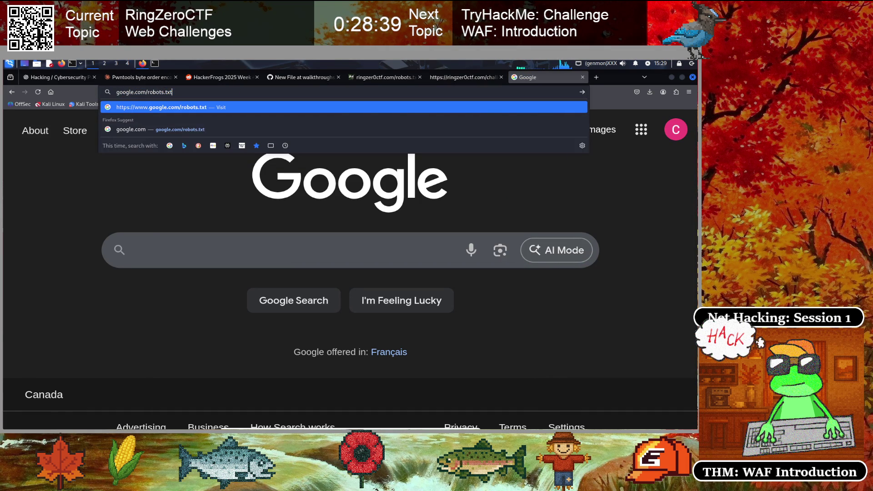
{"action": "key", "text": "Return"}
{"action": "key", "text": "ctrl+plus"}
{"action": "key", "text": "ctrl+plus"}
{"action": "key", "text": "ctrl+plus"}
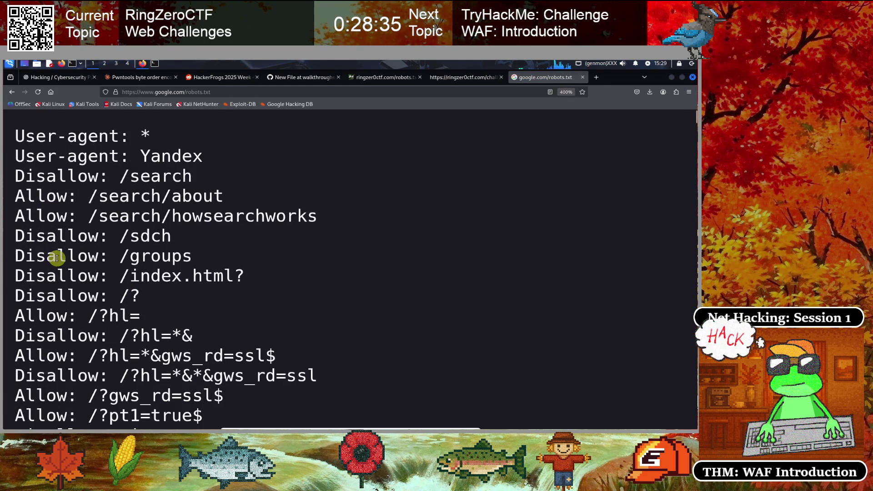
{"action": "scroll", "coordinate": [58, 259], "scroll_direction": "down", "scroll_amount": 3}
{"action": "scroll", "coordinate": [58, 258], "scroll_direction": "up", "scroll_amount": 3}
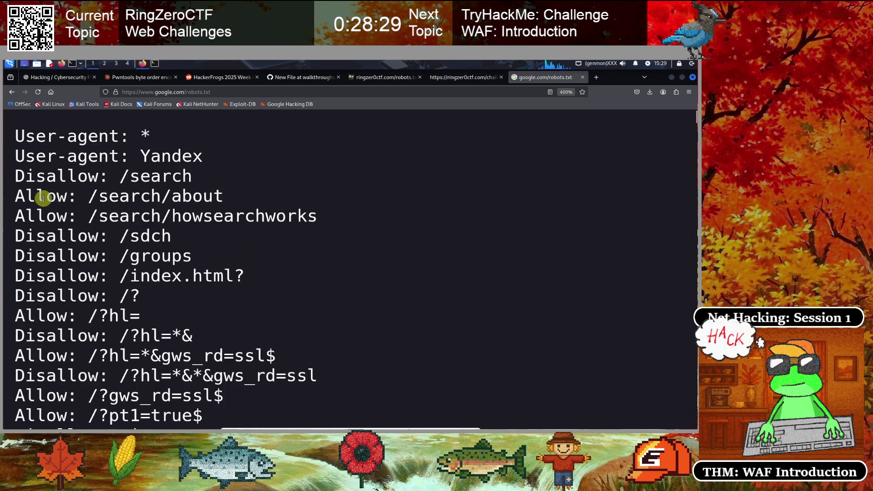
{"action": "left_click_drag", "start_coordinate": [23, 196], "coordinate": [268, 197]}
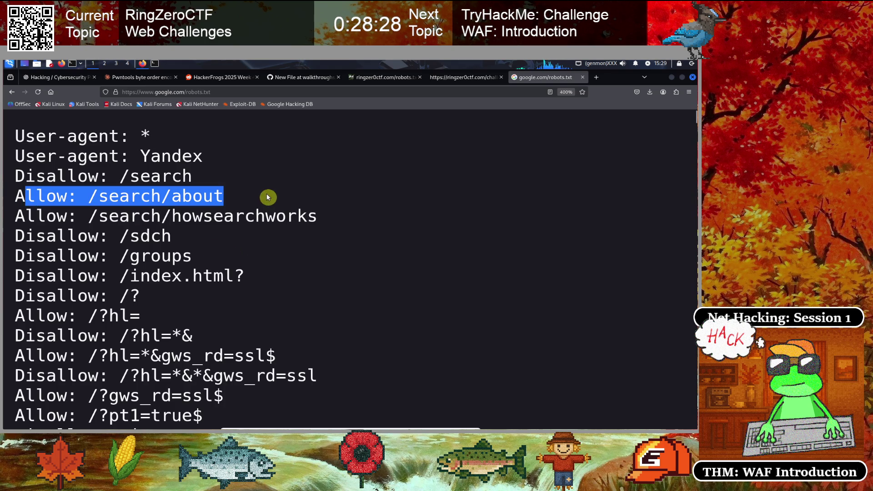
{"action": "left_click", "coordinate": [79, 243]}
{"action": "left_click_drag", "start_coordinate": [24, 195], "coordinate": [247, 198]}
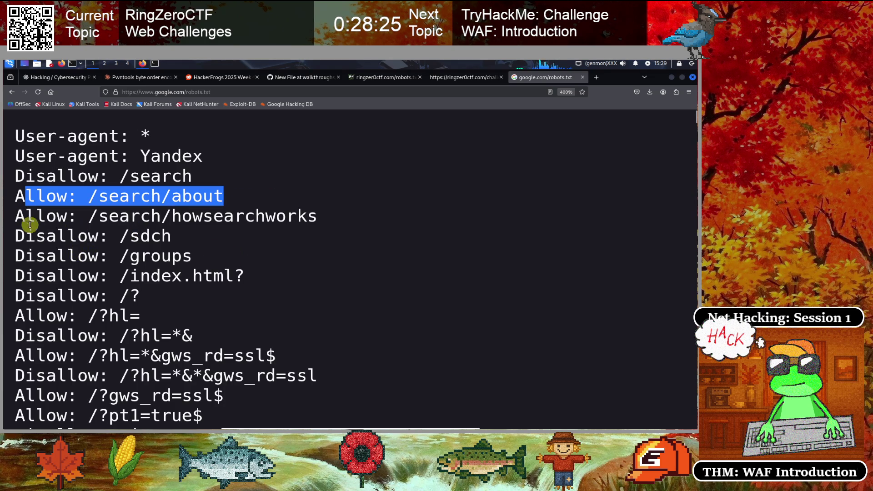
{"action": "left_click_drag", "start_coordinate": [25, 219], "coordinate": [345, 221]}
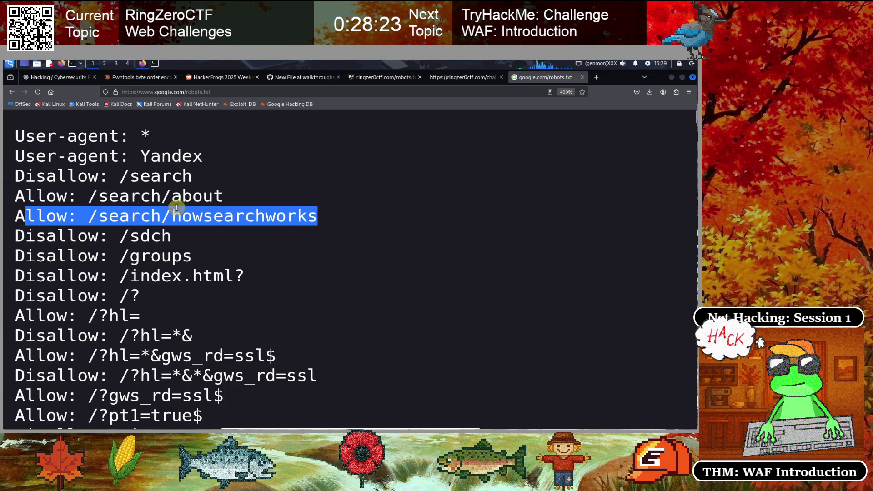
{"action": "left_click_drag", "start_coordinate": [25, 196], "coordinate": [259, 203]}
{"action": "left_click_drag", "start_coordinate": [25, 176], "coordinate": [229, 180]}
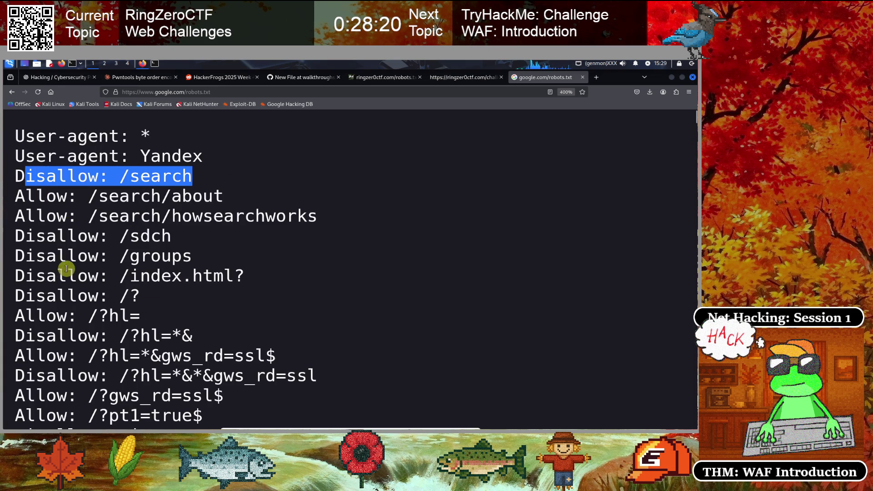
{"action": "left_click_drag", "start_coordinate": [41, 237], "coordinate": [216, 241]}
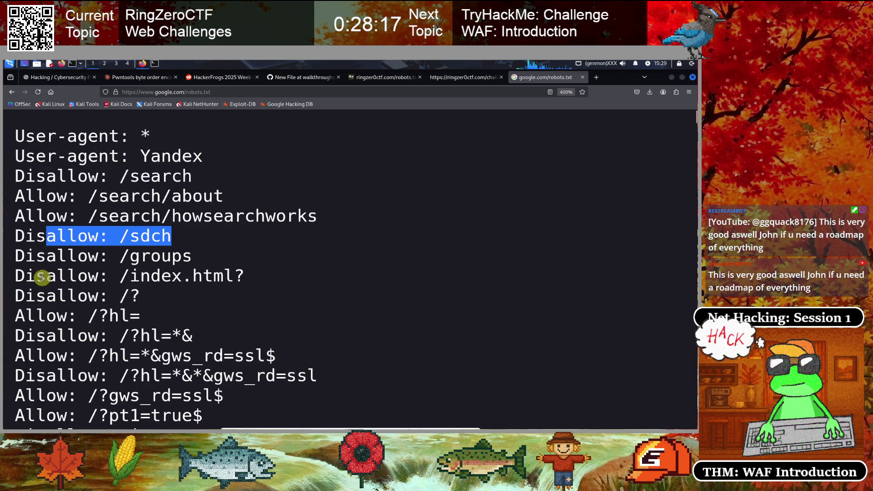
{"action": "left_click_drag", "start_coordinate": [43, 274], "coordinate": [297, 278]}
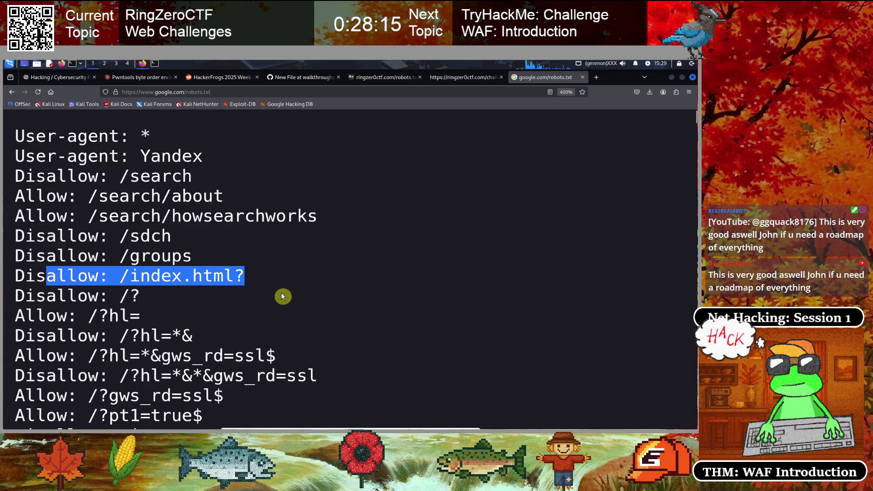
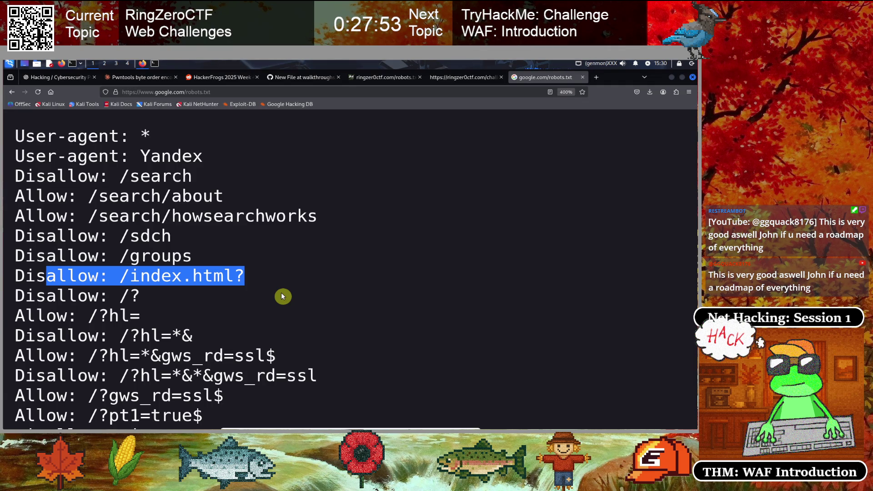
Copy the hidden Disallow path from ringzer0ctf.com/robots.txt and load that address to reveal the flag.
{"action": "left_click", "coordinate": [283, 296]}
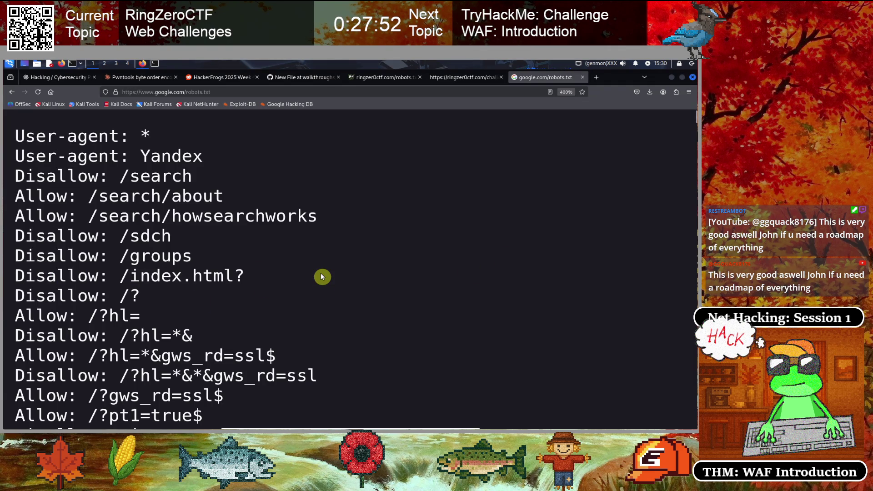
{"action": "left_click", "coordinate": [580, 76]}
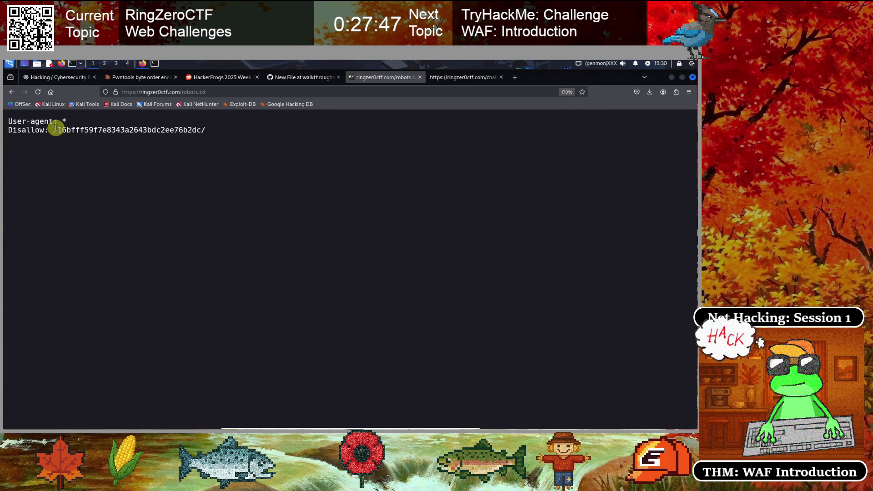
{"action": "left_click_drag", "start_coordinate": [53, 130], "coordinate": [197, 139]}
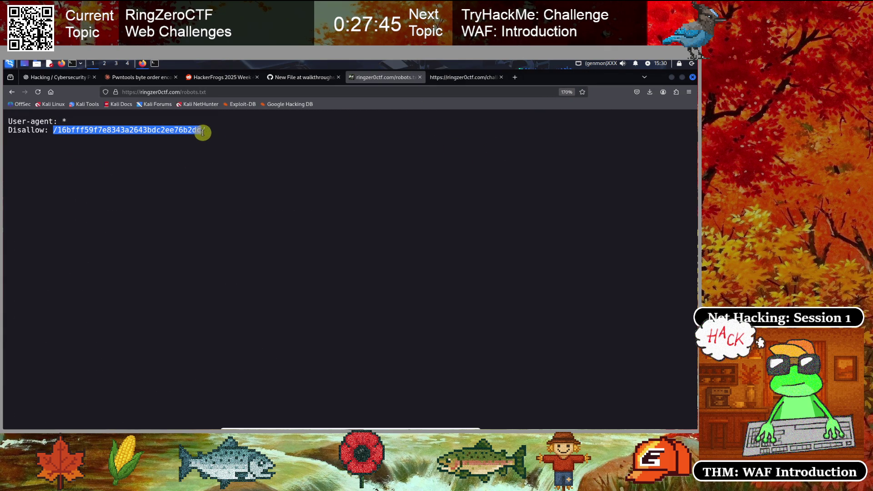
{"action": "right_click", "coordinate": [172, 129]}
{"action": "left_click", "coordinate": [184, 137]}
{"action": "left_click", "coordinate": [136, 177]}
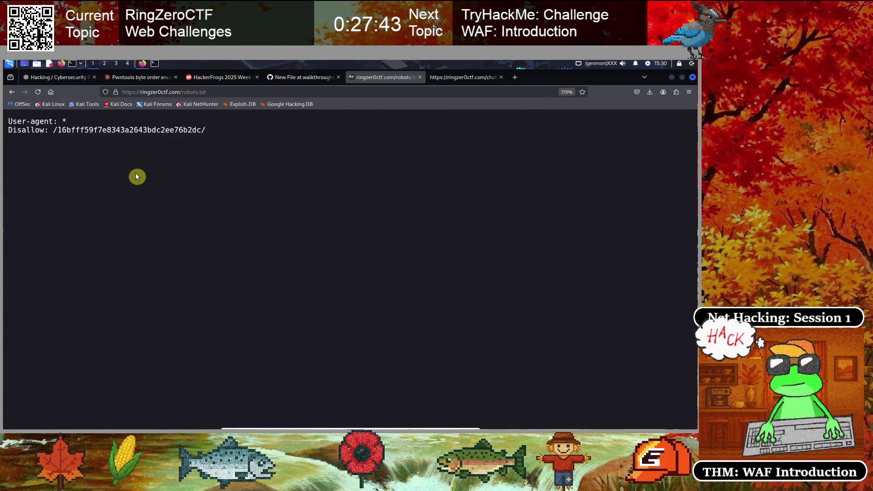
{"action": "left_click", "coordinate": [246, 91]}
{"action": "left_click", "coordinate": [243, 91]}
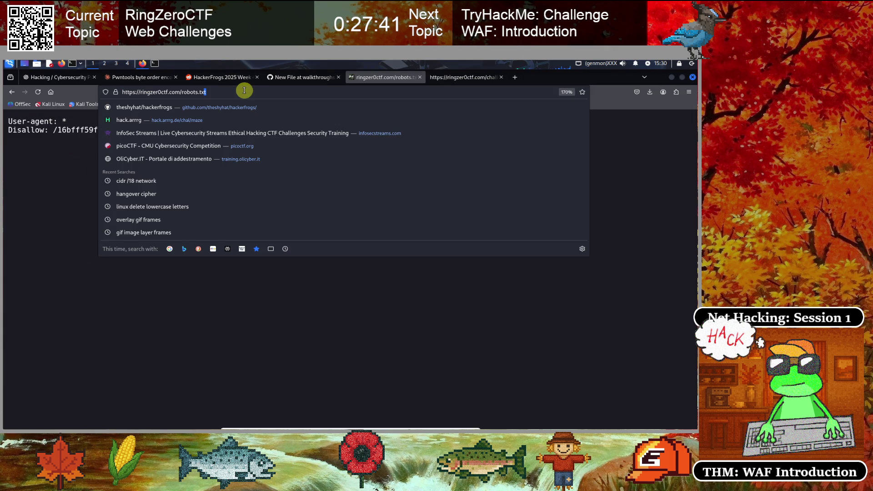
{"action": "key", "text": "ctrl+v"}
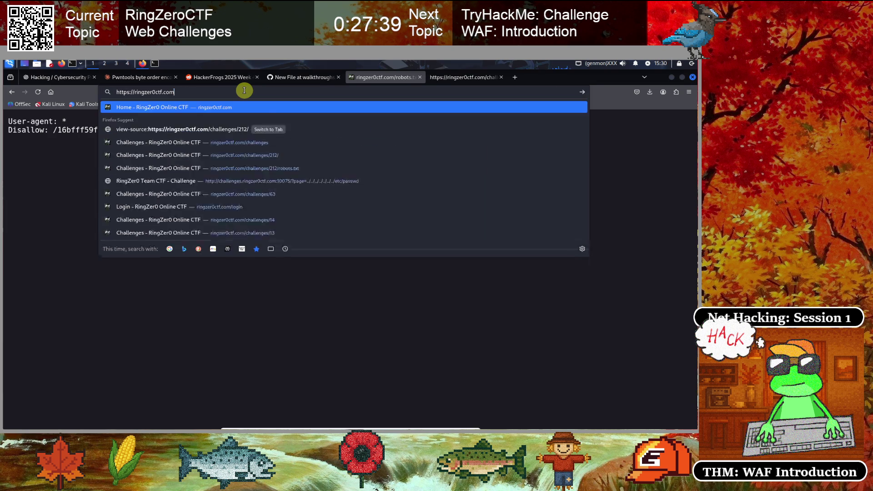
{"action": "key", "text": "Return"}
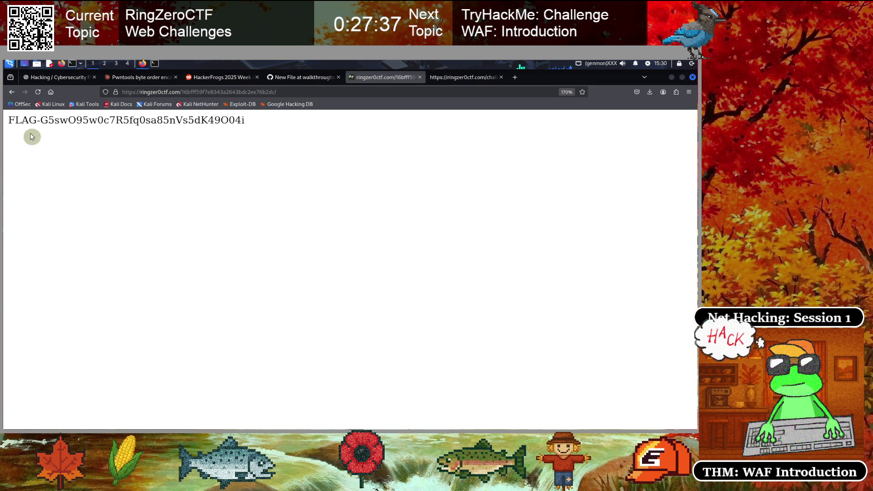
Copy the flag, paste it into the Big Brother is watching challenge and Submit, reaching 28 points.
{"action": "left_click_drag", "start_coordinate": [223, 123], "coordinate": [246, 121]}
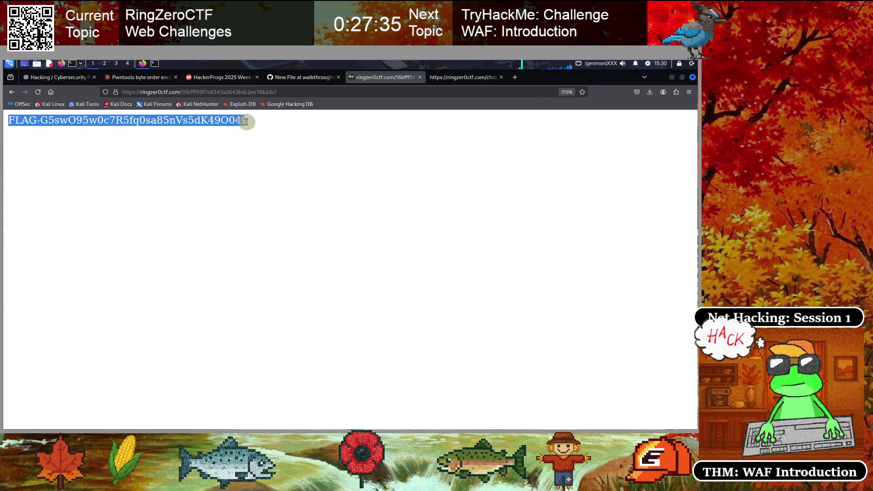
{"action": "left_click", "coordinate": [340, 199]}
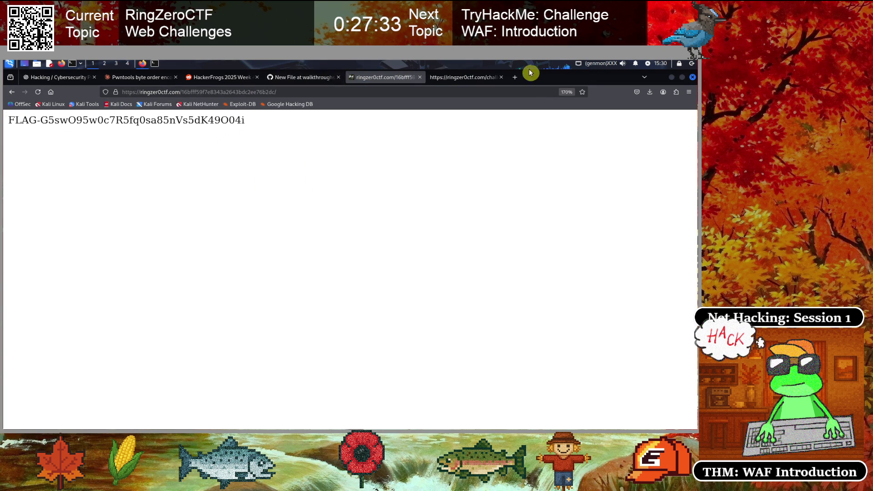
{"action": "left_click", "coordinate": [13, 93]}
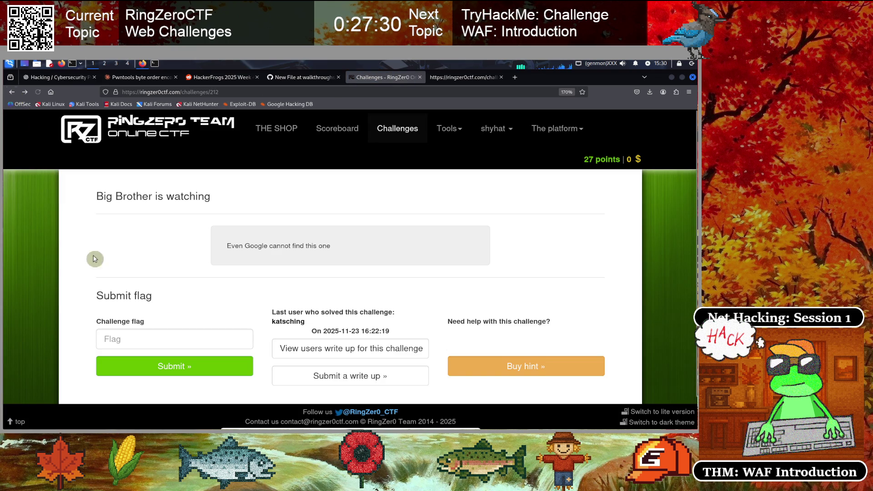
{"action": "left_click", "coordinate": [156, 337]}
{"action": "key", "text": "ctrl+v"}
{"action": "scroll", "coordinate": [152, 326], "scroll_direction": "down", "scroll_amount": 1}
{"action": "left_click", "coordinate": [157, 341]}
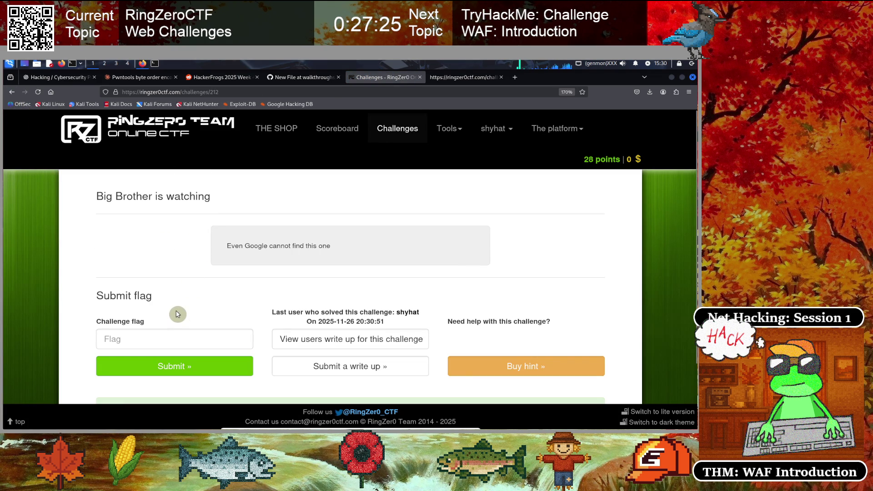
{"action": "left_click_drag", "start_coordinate": [290, 314], "coordinate": [423, 314]}
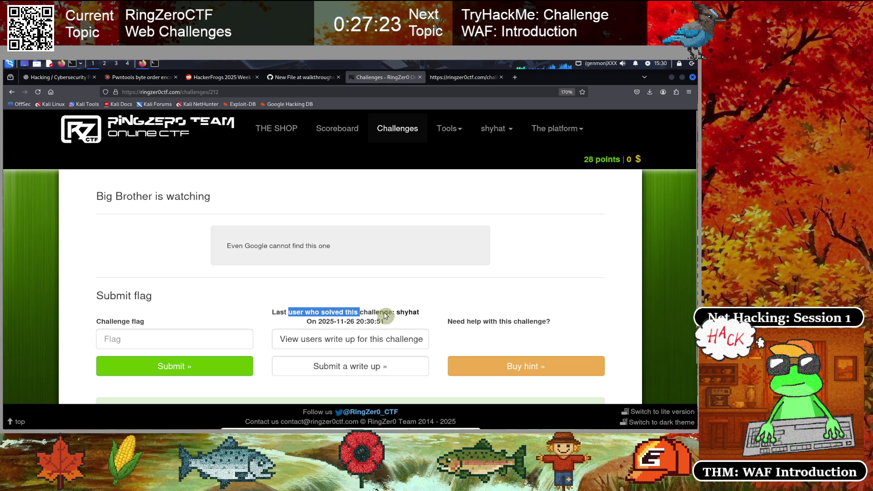
{"action": "left_click", "coordinate": [302, 77]}
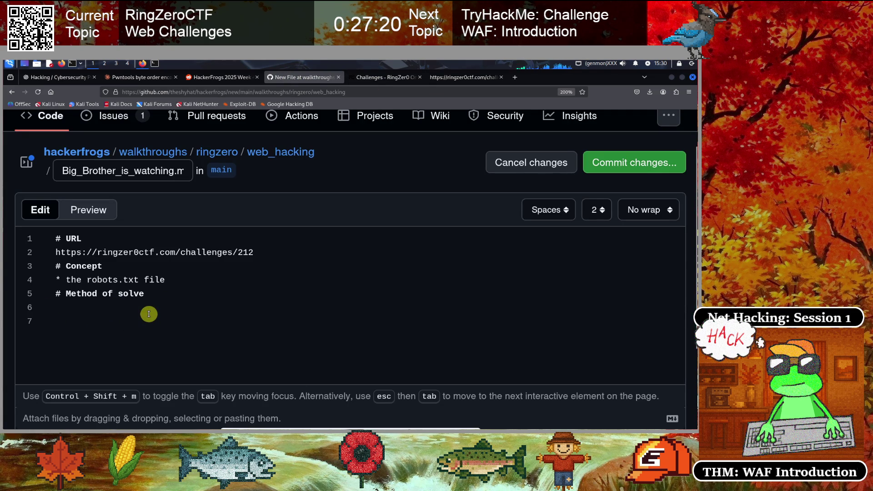
{"action": "type", "text": "* this "}
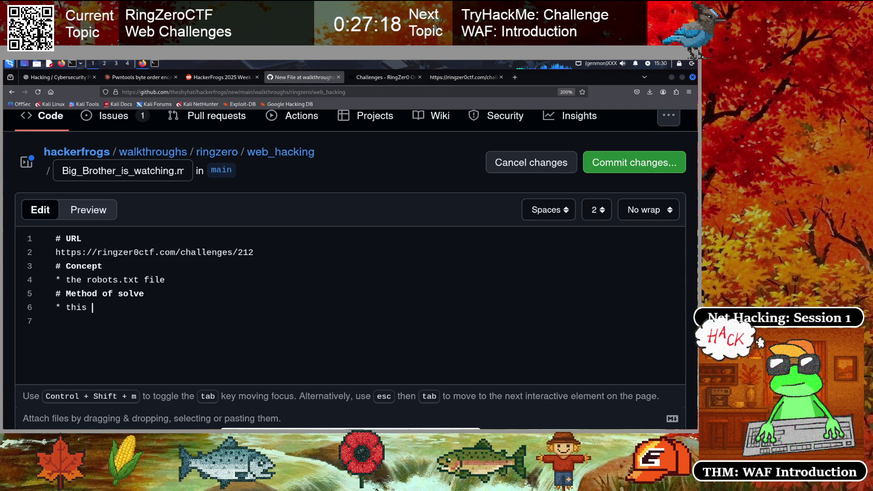
{"action": "type", "text": "webpage "}
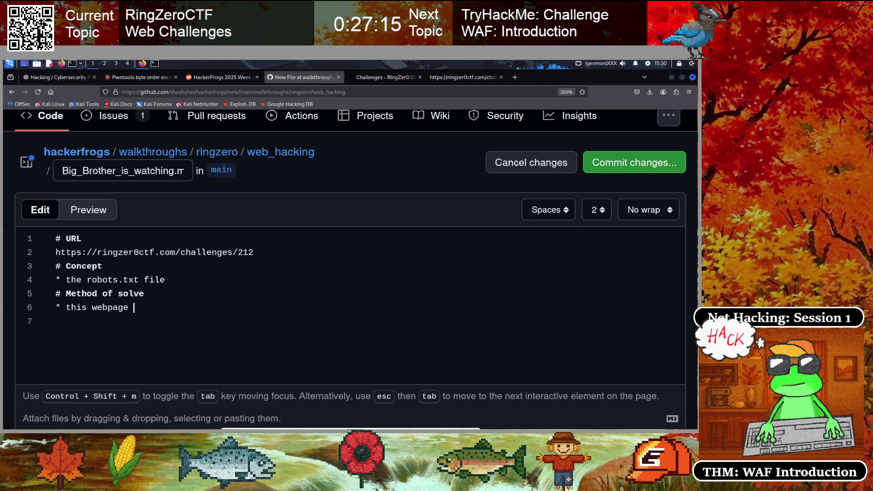
{"action": "type", "text": "references "}
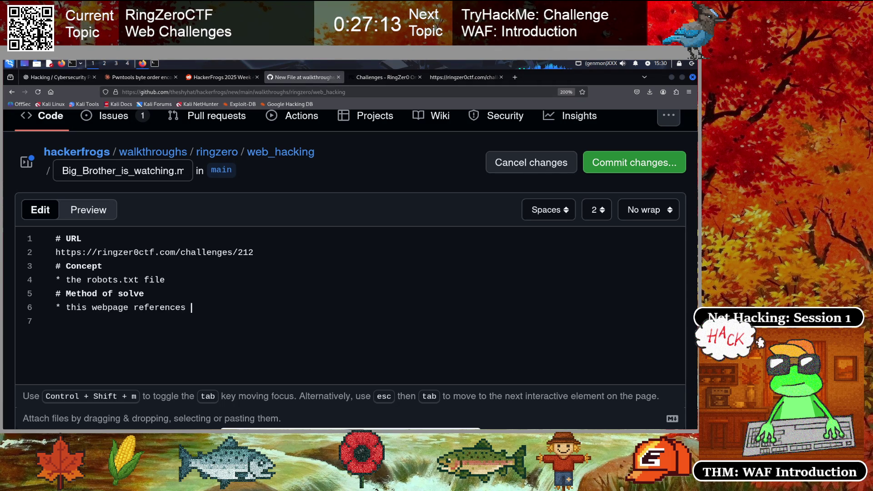
{"action": "type", "text": "Google not being to"}
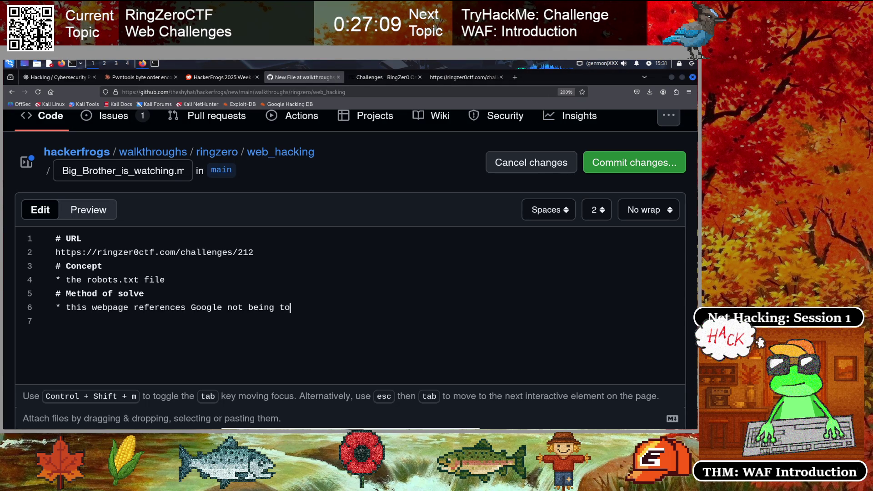
{"action": "type", "text": " find something"}
Write Method of solve bullets about reading robots.txt directly, correcting the 'directly' and 'robots' typos.
{"action": "key", "text": "Return"}
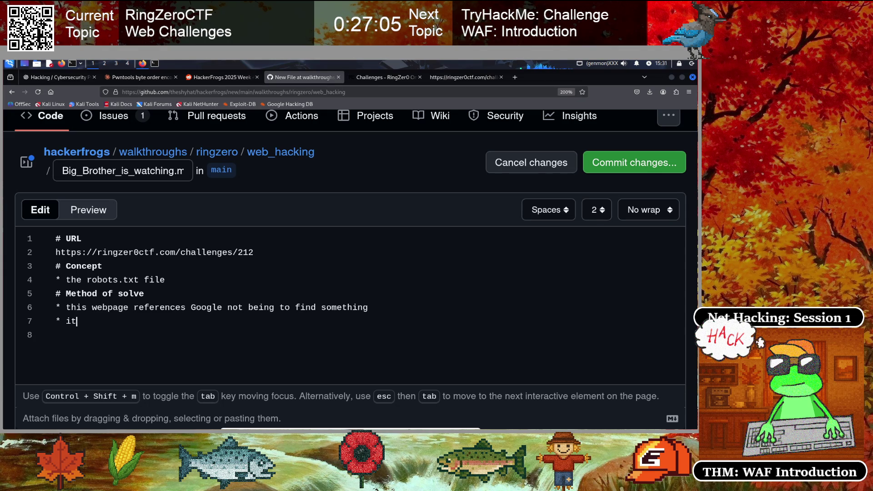
{"action": "type", "text": "similar to "}
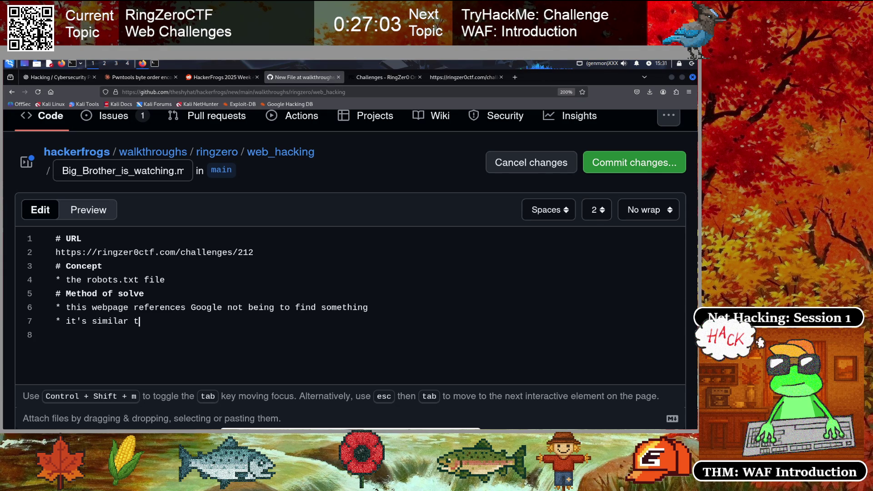
{"action": "type", "text": "something we saw in a fa"}
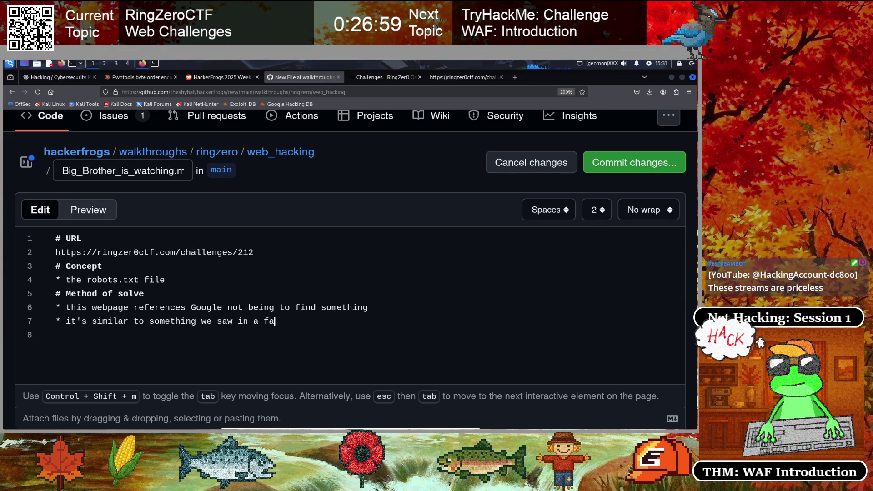
{"action": "type", "text": "mous CTF "}
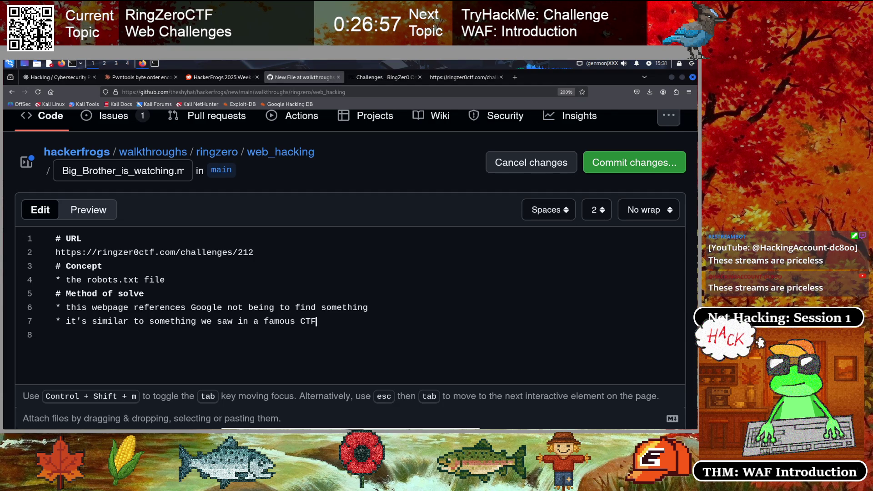
{"action": "type", "text": "web "}
{"action": "type", "text": "app hacking g"}
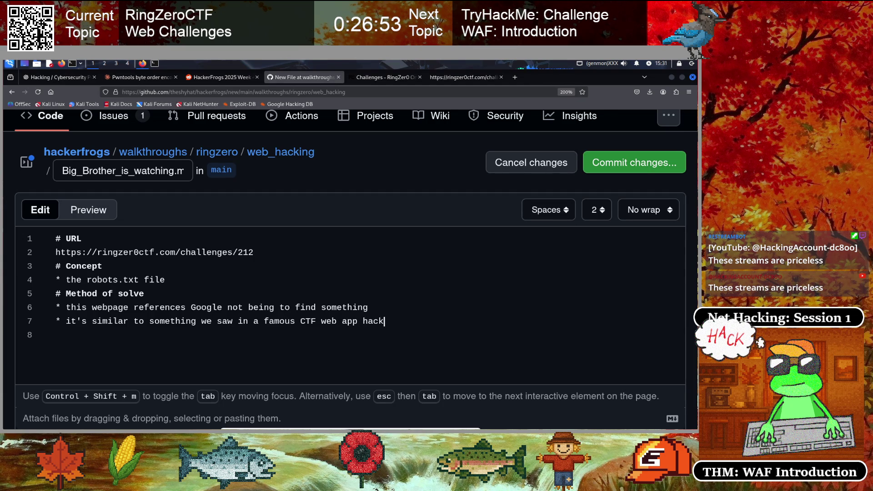
{"action": "type", "text": "ame, Natas from "}
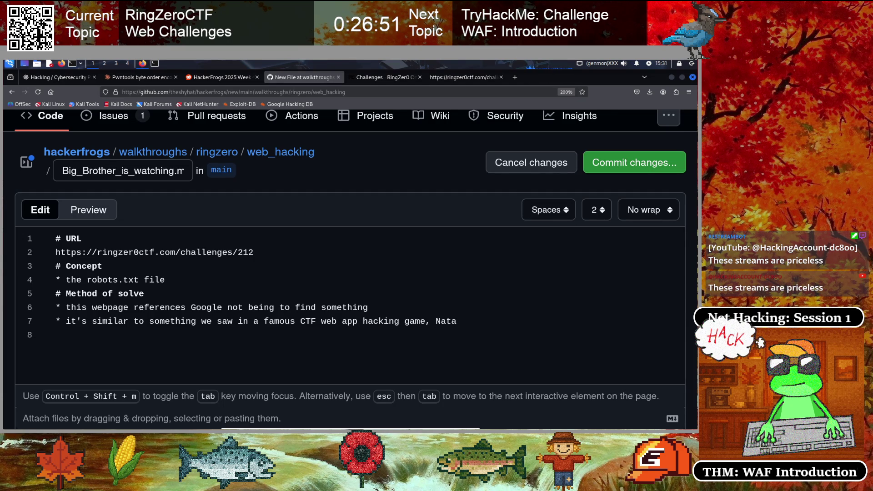
{"action": "type", "text": "Overthewire"}
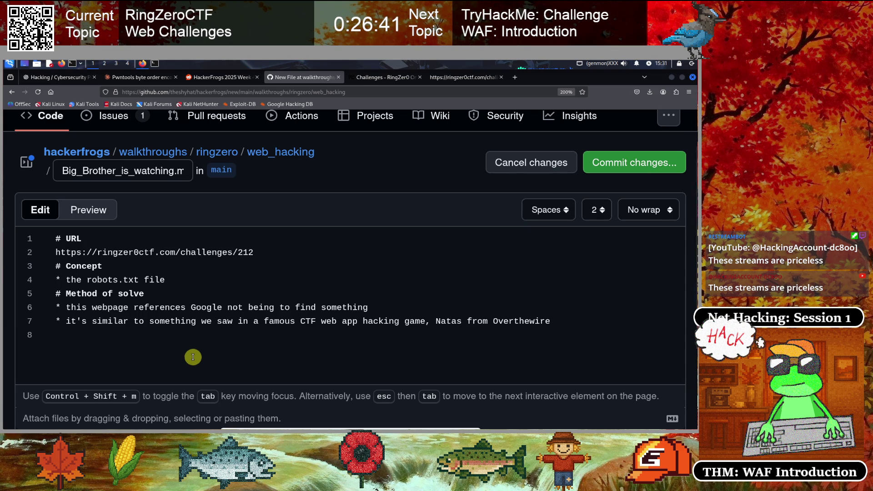
{"action": "key", "text": "Return"}
{"action": "type", "text": "so we can"}
{"action": "key", "text": "BackSpace"}
{"action": "type", "text": "g"}
{"action": "type", "text": "tly "}
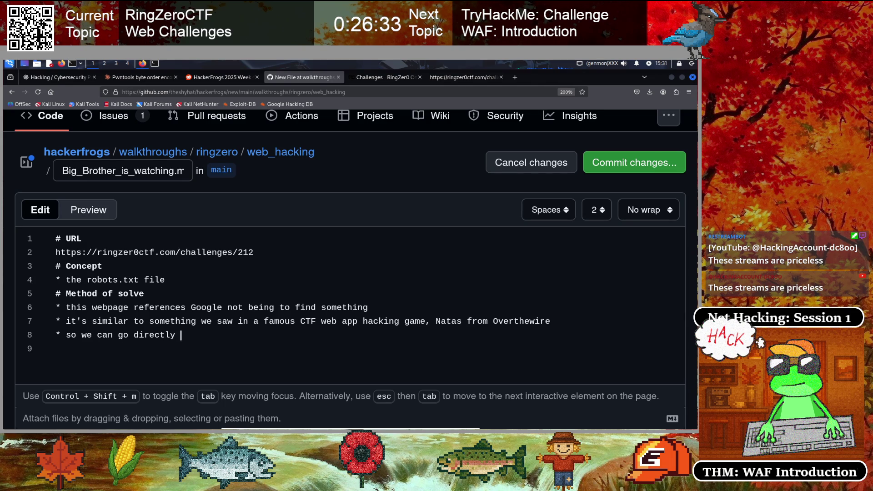
{"action": "type", "text": "the"}
{"action": "key", "text": "BackSpace"}
{"action": "key", "text": "BackSpace"}
{"action": "key", "text": "BackSpace"}
{"action": "type", "text": "robots.txt "}
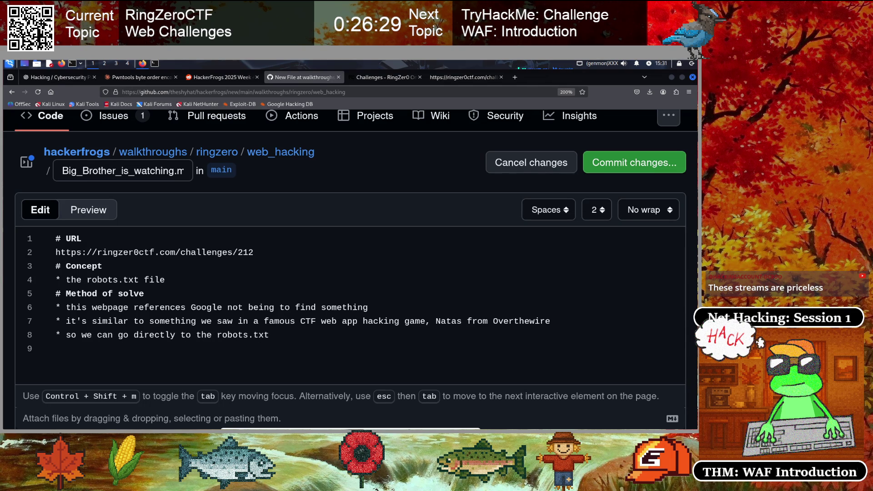
{"action": "type", "text": "page h"}
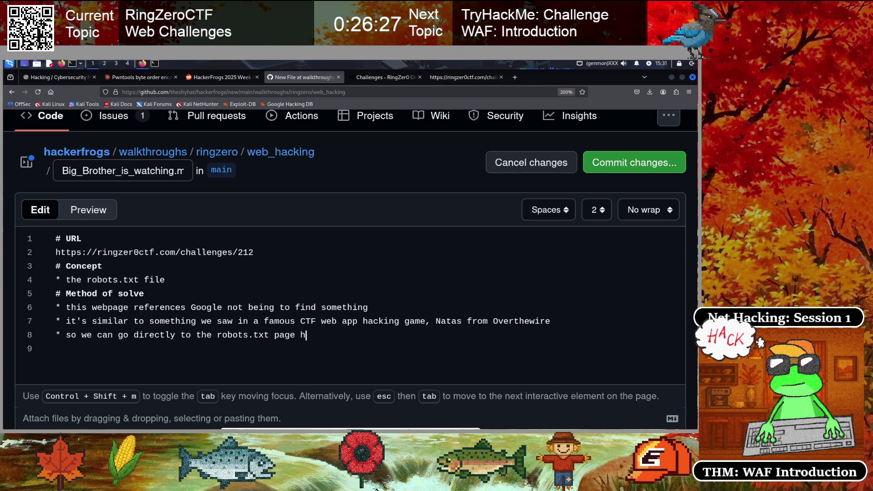
{"action": "key", "text": "Left"}
{"action": "key", "text": "Right"}
{"action": "type", "text": "`"}
{"action": "key", "text": "Left"}
{"action": "key", "text": "Left"}
{"action": "key", "text": "Left"}
{"action": "key", "text": "Left"}
{"action": "type", "text": "`"}
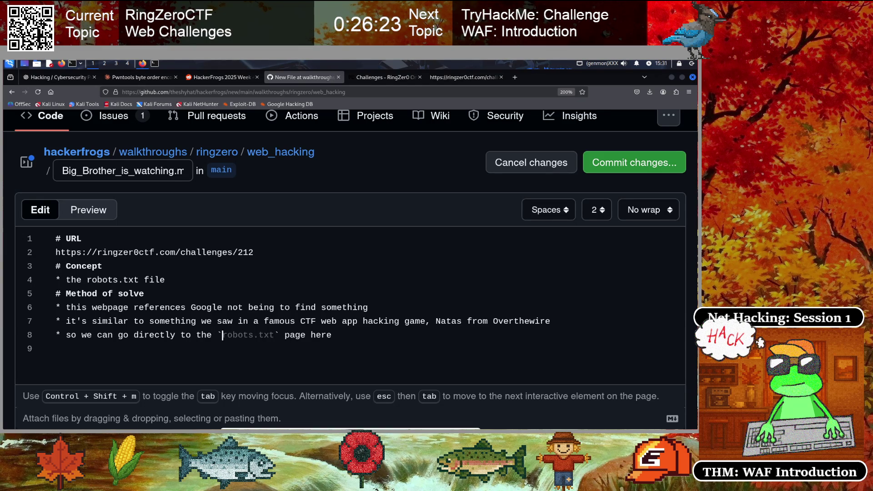
{"action": "key", "text": "Return"}
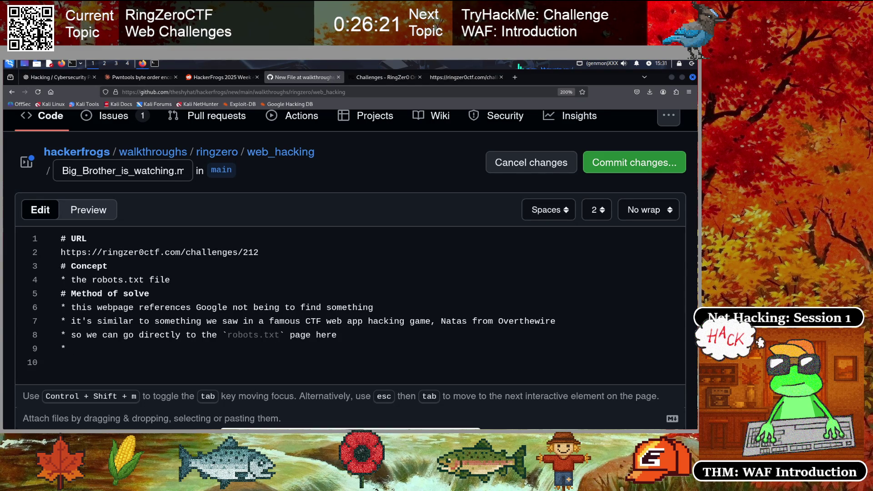
{"action": "left_click", "coordinate": [454, 78]}
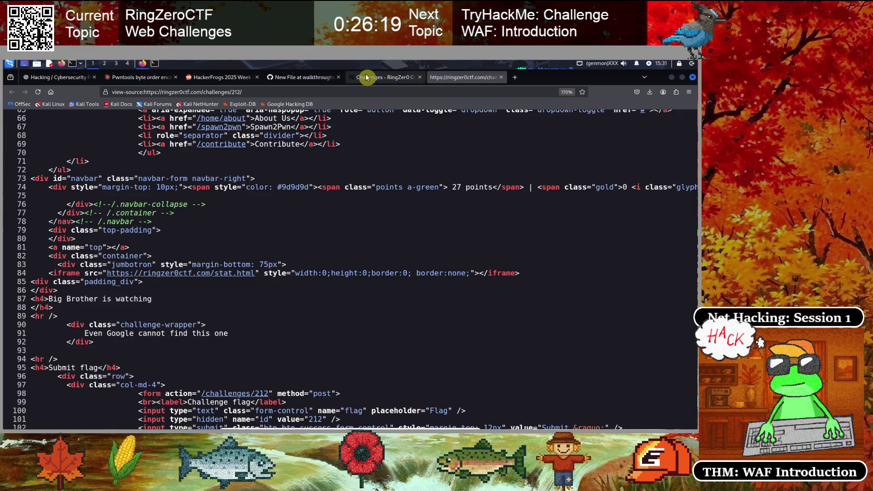
Paste the site's base address with robots.txt on line 9 and note the non-indexed directory holds the flag.
{"action": "left_click", "coordinate": [366, 77]}
{"action": "left_click", "coordinate": [252, 92]}
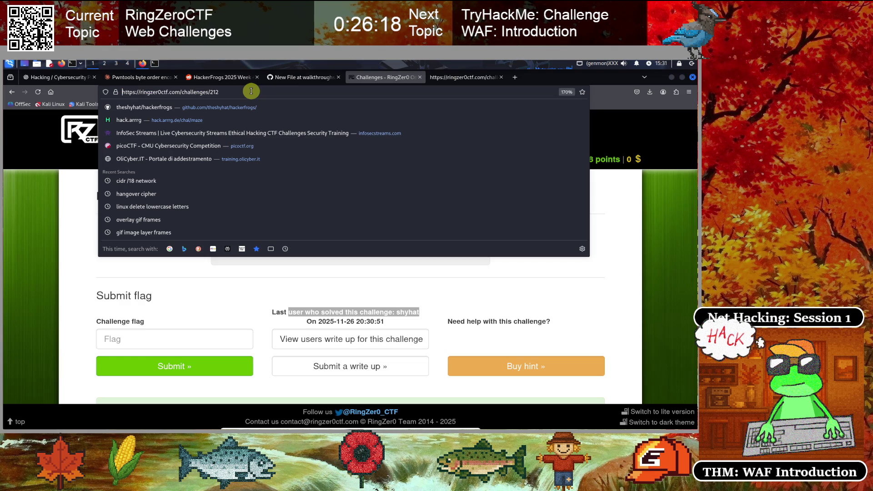
{"action": "key", "text": "shift+Left"}
{"action": "key", "text": "shift+Left"}
{"action": "key", "text": "shift+Left"}
{"action": "key", "text": "ctrl+c"}
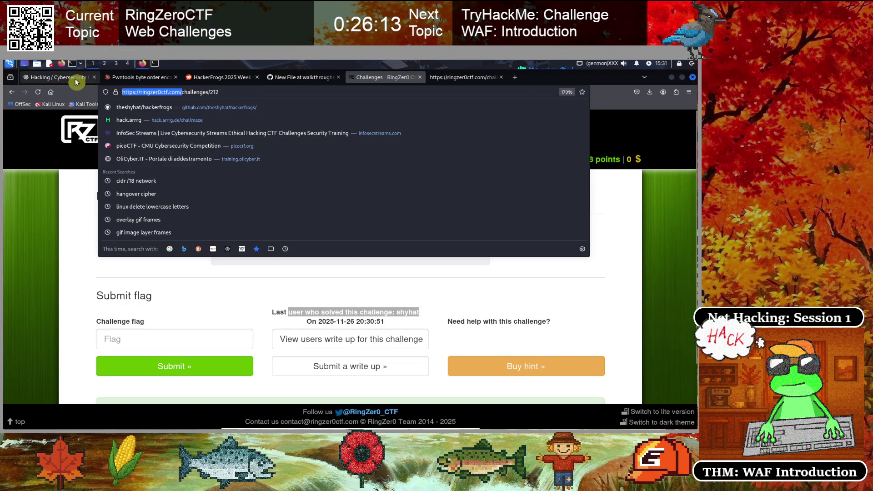
{"action": "left_click", "coordinate": [318, 80]}
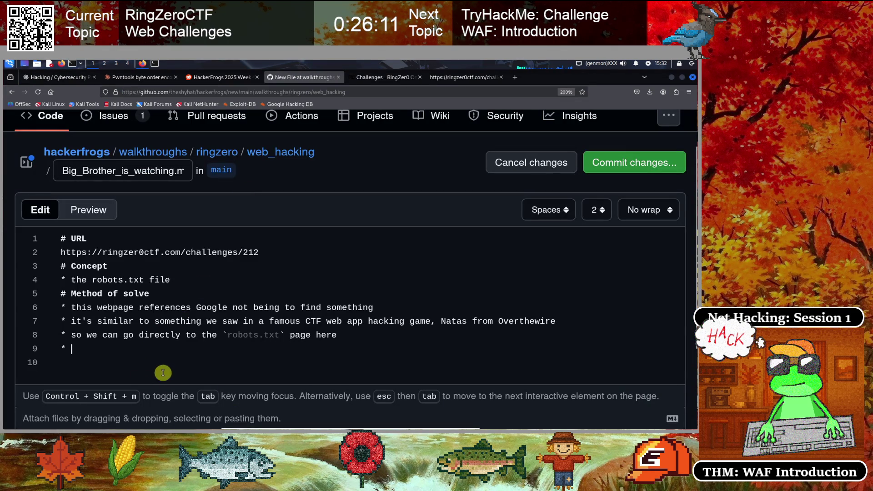
{"action": "key", "text": "ctrl+v"}
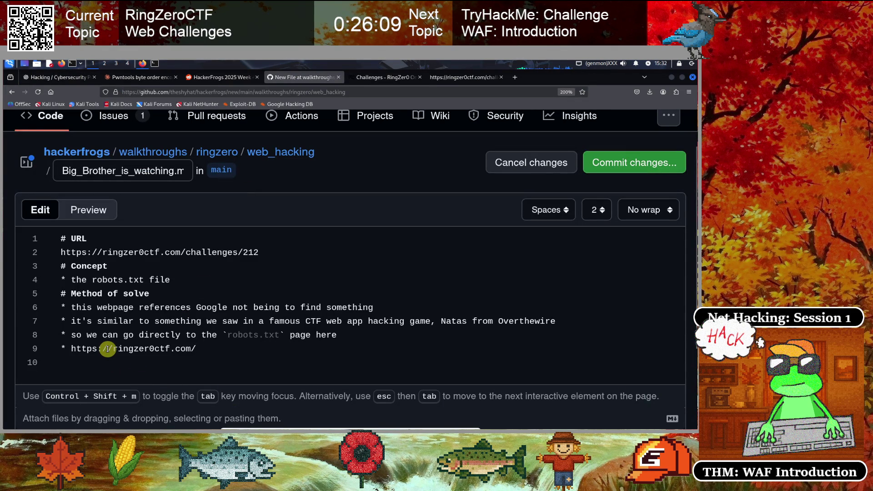
{"action": "type", "text": "obots."}
{"action": "type", "text": "txt"}
{"action": "type", "text": "`"}
{"action": "key", "text": "End"}
{"action": "type", "text": "`"}
{"action": "key", "text": "Down"}
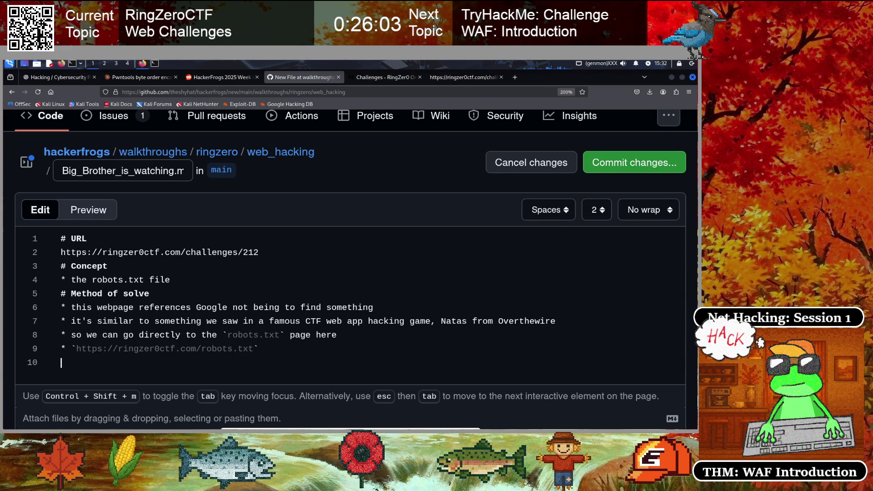
{"action": "type", "text": "* "}
{"action": "type", "text": "And from there, "}
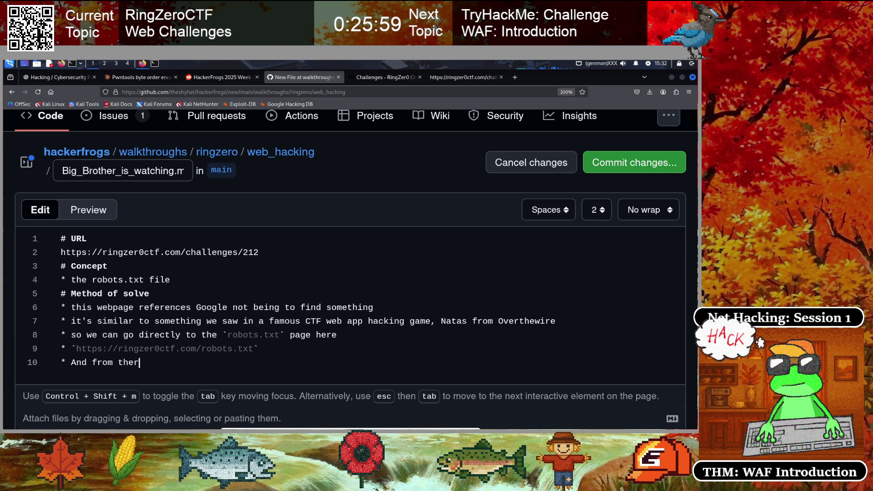
{"action": "type", "text": "we see a direc"}
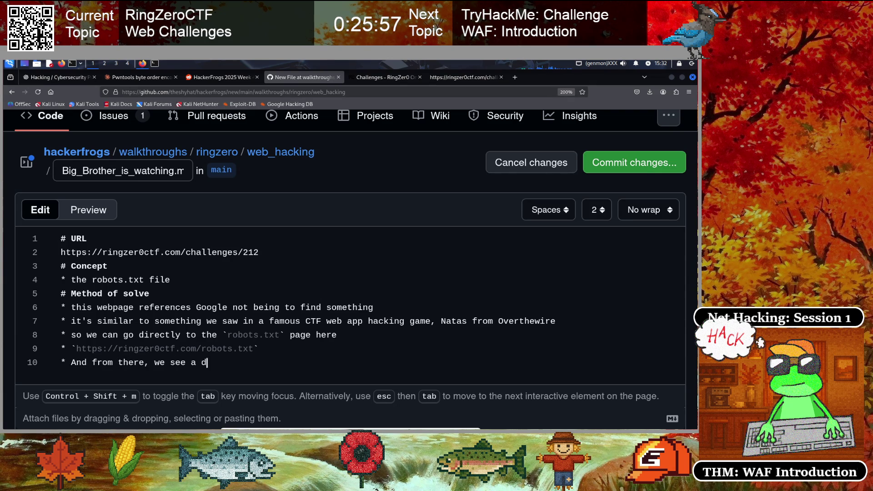
{"action": "type", "text": "tory that should no"}
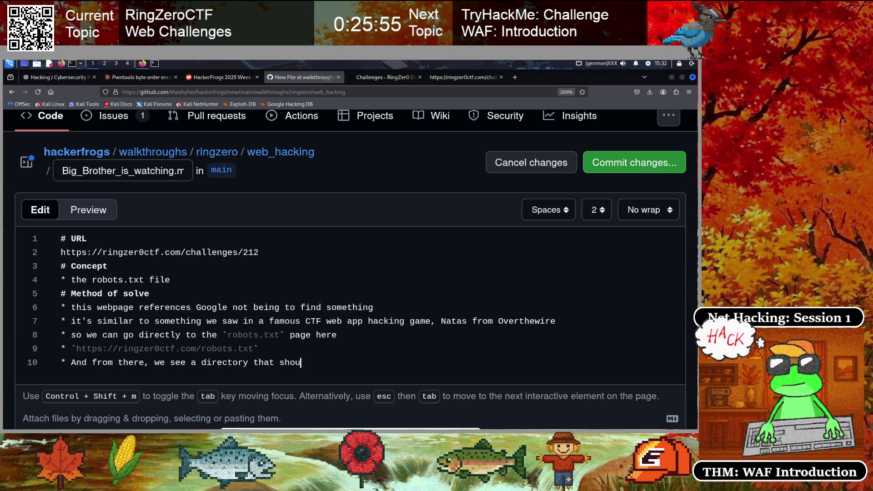
{"action": "type", "text": "t be indexed"}
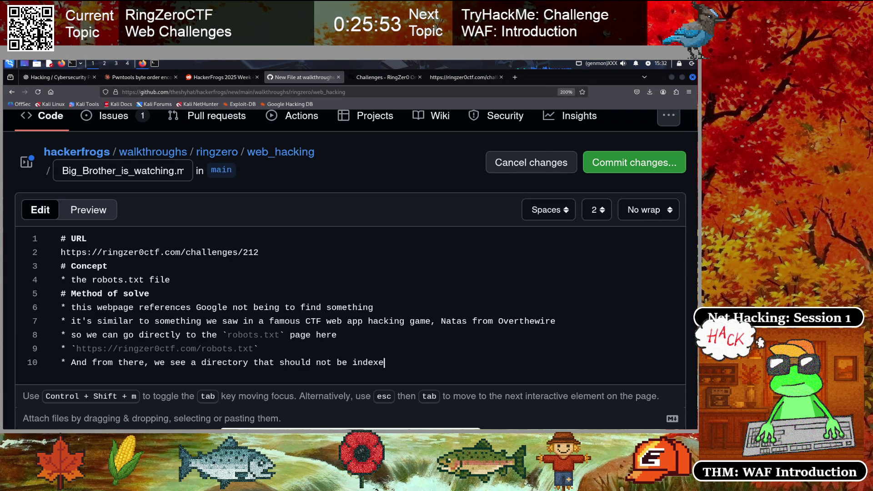
{"action": "type", "text": " by the search"}
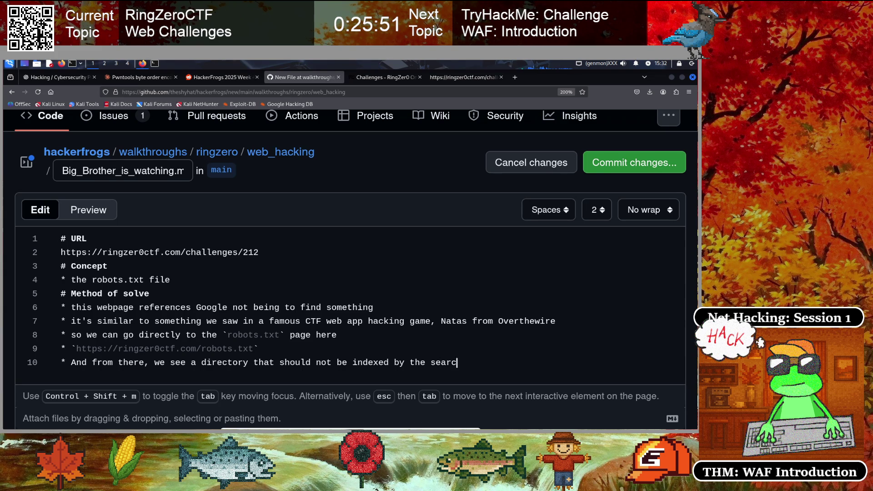
{"action": "type", "text": " engine"}
{"action": "key", "text": "BackSpace"}
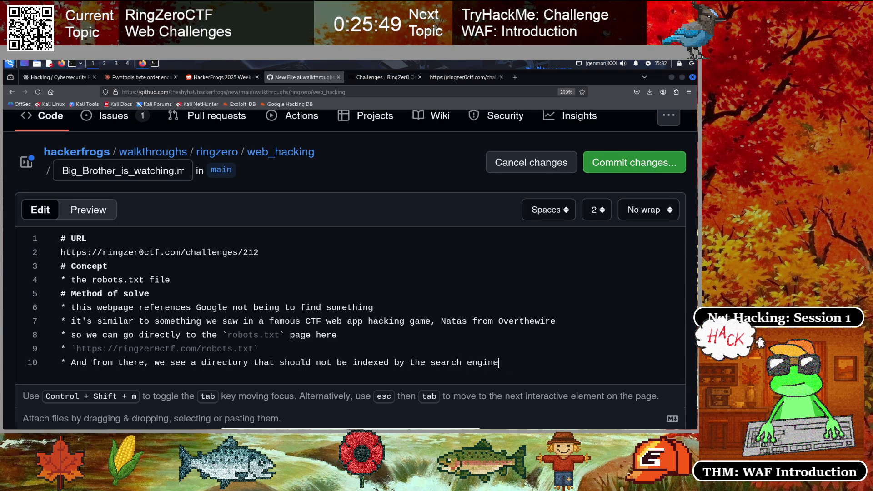
{"action": "type", "text": "bots"}
{"action": "type", "text": "e fl"}
{"action": "type", "text": " in tha"}
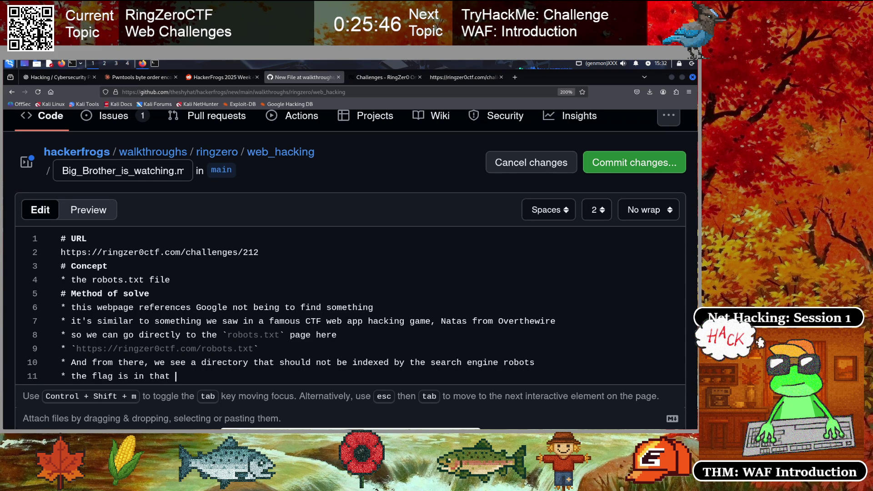
{"action": "type", "text": "tory"}
{"action": "scroll", "coordinate": [378, 279], "scroll_direction": "down", "scroll_amount": 3}
{"action": "scroll", "coordinate": [397, 275], "scroll_direction": "up", "scroll_amount": 5}
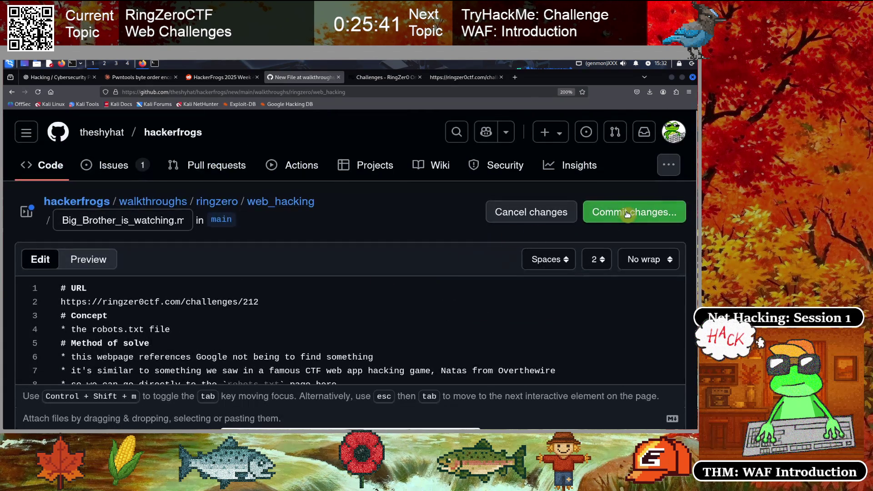
Commit Big_Brother_is_watching.md into the web_hacking folder.
{"action": "left_click", "coordinate": [626, 214]}
{"action": "left_click", "coordinate": [481, 391]}
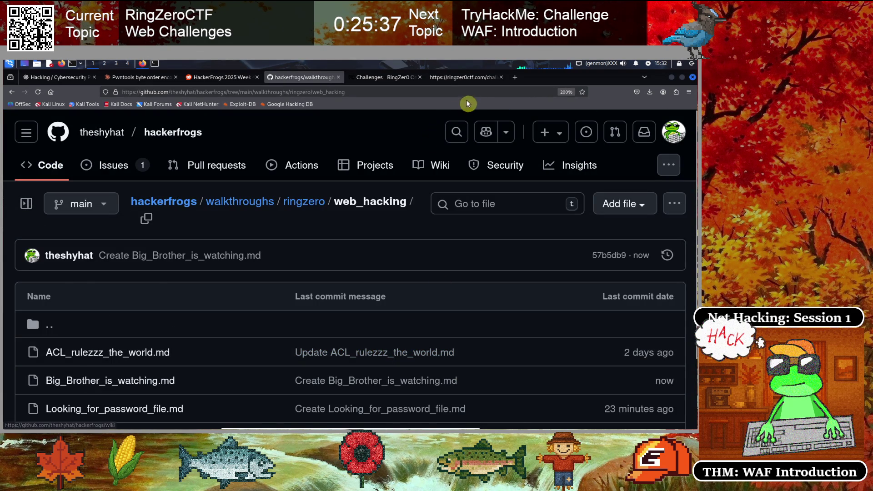
{"action": "left_click", "coordinate": [466, 77]}
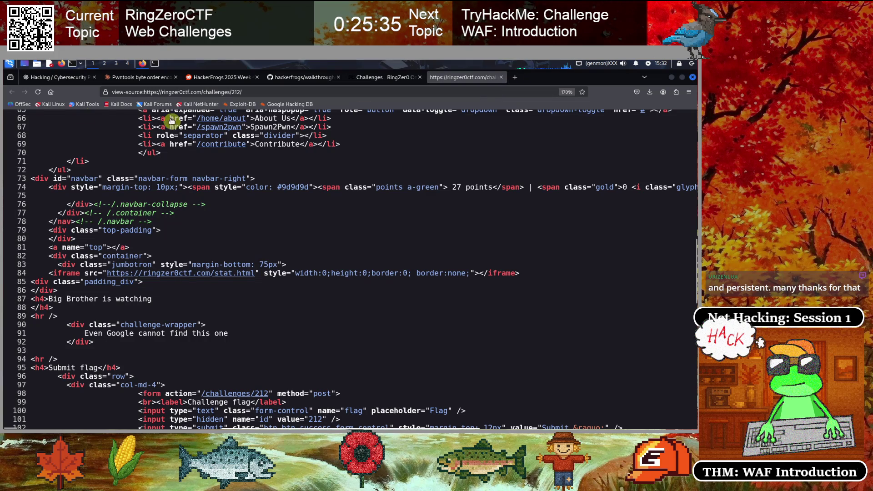
Close the page source and load ringzer0ctf.com/challenges showing the Web Warning table.
{"action": "left_click", "coordinate": [501, 78]}
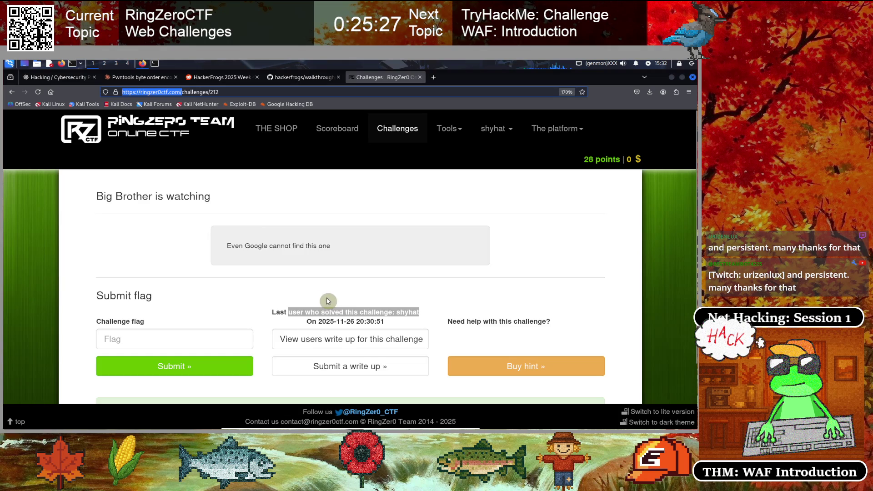
{"action": "scroll", "coordinate": [345, 273], "scroll_direction": "down", "scroll_amount": 2}
{"action": "scroll", "coordinate": [399, 259], "scroll_direction": "up", "scroll_amount": 2}
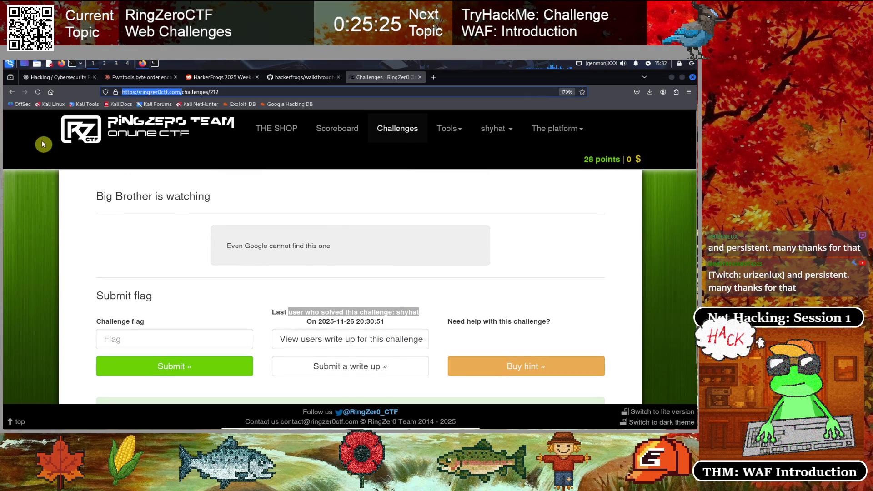
{"action": "key", "text": "Return"}
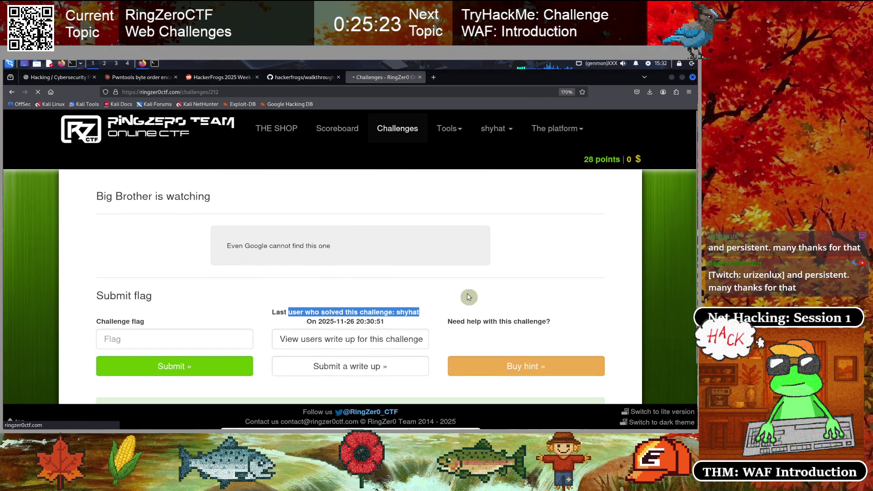
{"action": "scroll", "coordinate": [220, 274], "scroll_direction": "down", "scroll_amount": 4}
{"action": "scroll", "coordinate": [219, 276], "scroll_direction": "down", "scroll_amount": 2}
{"action": "scroll", "coordinate": [219, 276], "scroll_direction": "down", "scroll_amount": 5}
{"action": "scroll", "coordinate": [218, 275], "scroll_direction": "down", "scroll_amount": 5}
{"action": "scroll", "coordinate": [216, 275], "scroll_direction": "down", "scroll_amount": 10}
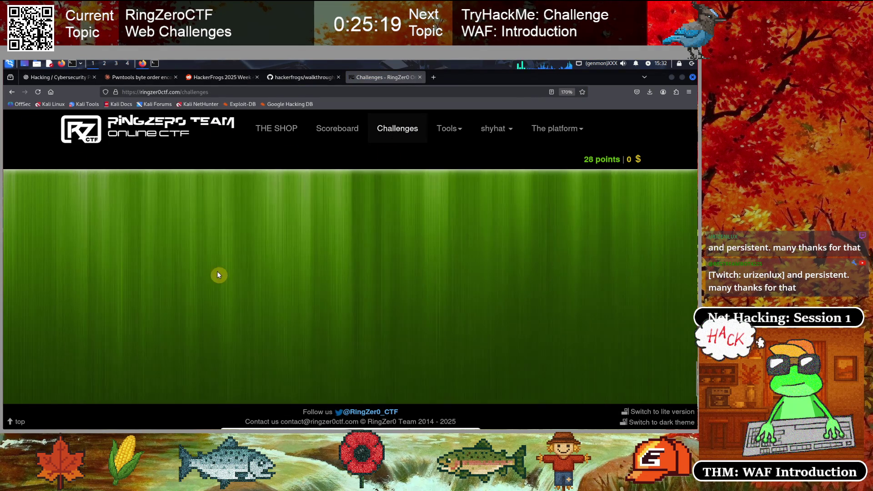
{"action": "scroll", "coordinate": [217, 274], "scroll_direction": "up", "scroll_amount": 1}
{"action": "scroll", "coordinate": [216, 273], "scroll_direction": "up", "scroll_amount": 3}
{"action": "scroll", "coordinate": [214, 273], "scroll_direction": "up", "scroll_amount": 3}
{"action": "scroll", "coordinate": [214, 273], "scroll_direction": "up", "scroll_amount": 3}
{"action": "scroll", "coordinate": [213, 273], "scroll_direction": "up", "scroll_amount": 2}
{"action": "scroll", "coordinate": [214, 273], "scroll_direction": "up", "scroll_amount": 2}
{"action": "scroll", "coordinate": [213, 273], "scroll_direction": "up", "scroll_amount": 3}
{"action": "scroll", "coordinate": [214, 273], "scroll_direction": "up", "scroll_amount": 2}
{"action": "scroll", "coordinate": [214, 273], "scroll_direction": "up", "scroll_amount": 3}
{"action": "scroll", "coordinate": [213, 273], "scroll_direction": "up", "scroll_amount": 1}
{"action": "scroll", "coordinate": [212, 272], "scroll_direction": "down", "scroll_amount": 1}
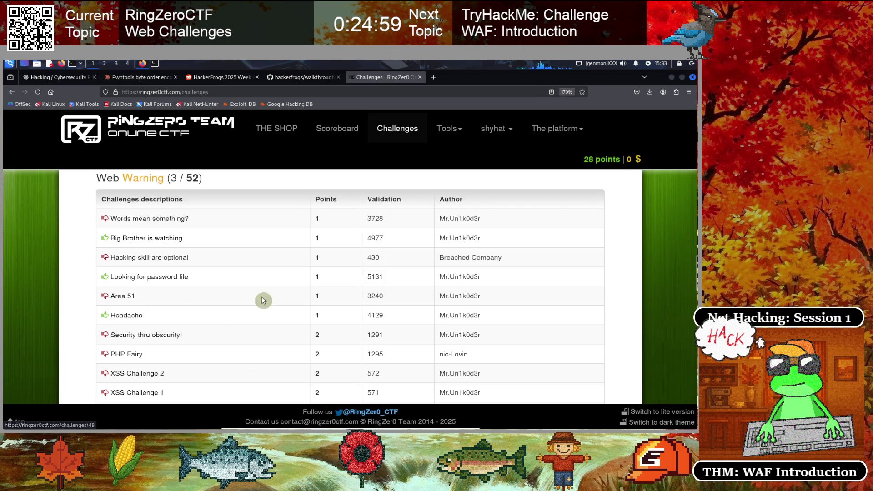
Open the Area 51 challenge restricted by .htaccess, then return to the hackerfrogs repository.
{"action": "left_click", "coordinate": [117, 298]}
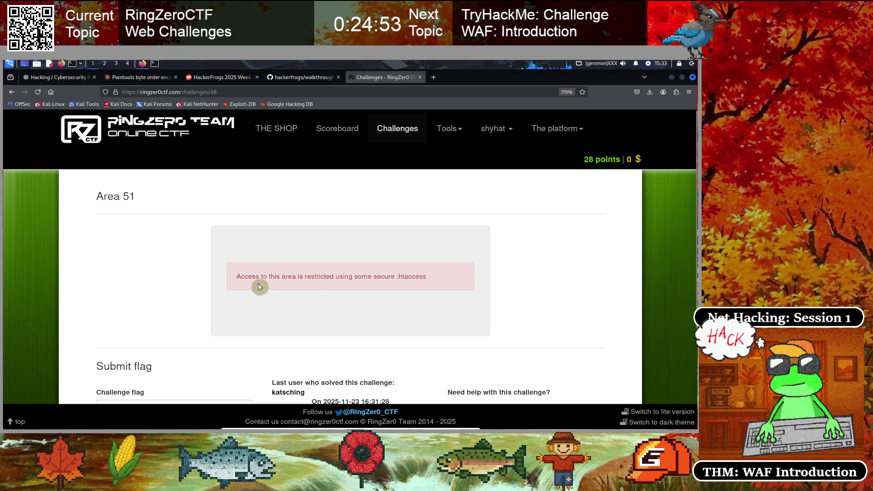
{"action": "left_click", "coordinate": [208, 91]}
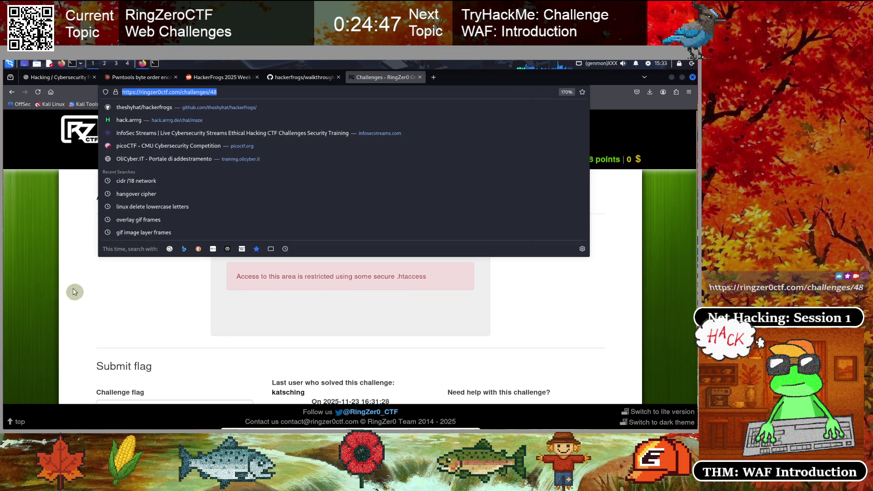
{"action": "left_click", "coordinate": [102, 292]}
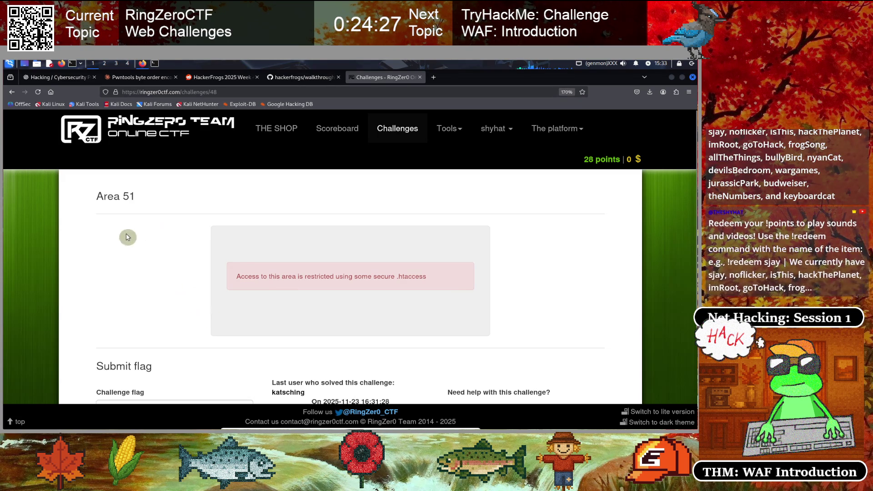
{"action": "left_click", "coordinate": [300, 78]}
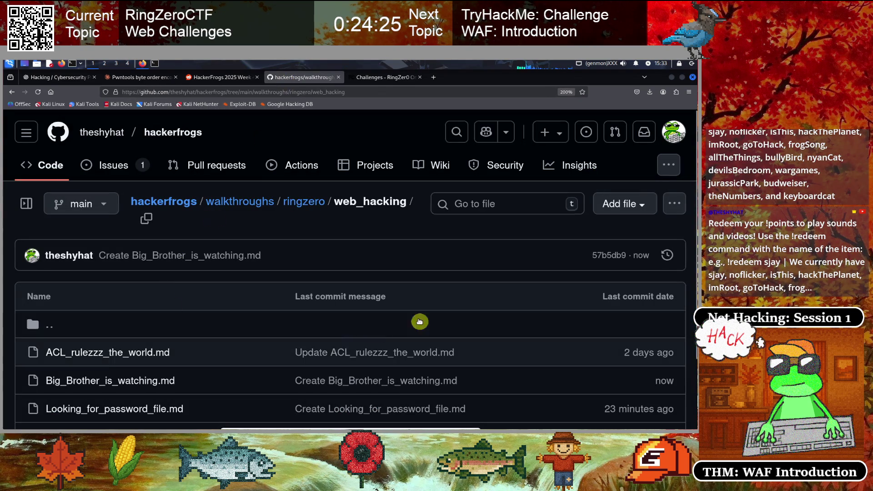
Create a new web_hacking file Area_51.md with URL/Concept/Method headings and the challenge 48 URL.
{"action": "left_click", "coordinate": [623, 203]}
{"action": "left_click", "coordinate": [560, 232]}
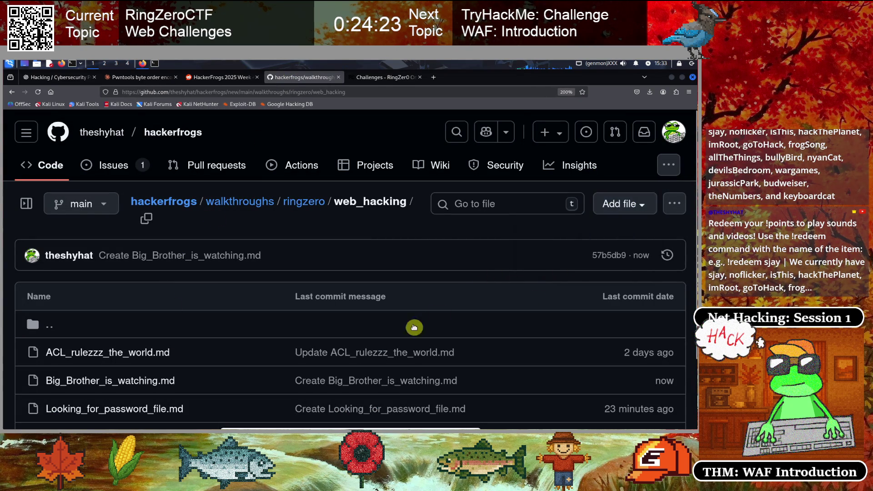
{"action": "type", "text": "Area_5"}
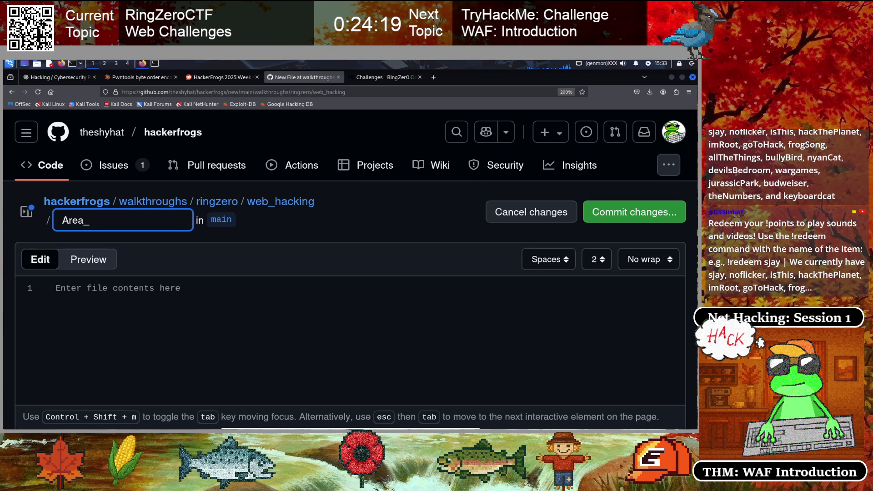
{"action": "type", "text": "1.md"}
{"action": "left_click", "coordinate": [104, 314]}
{"action": "type", "text": "#"}
{"action": "key", "text": "Return"}
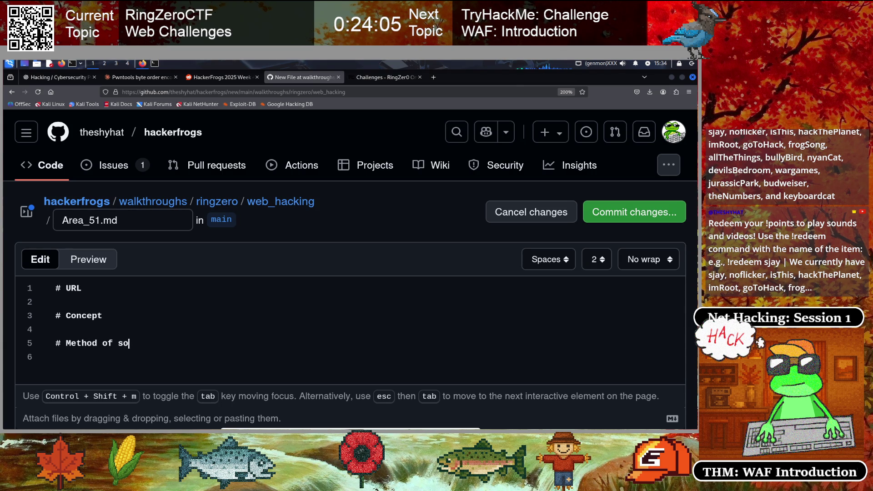
{"action": "key", "text": "Up"}
{"action": "type", "text": "https://ringzer0ctf.com/challenges/48"}
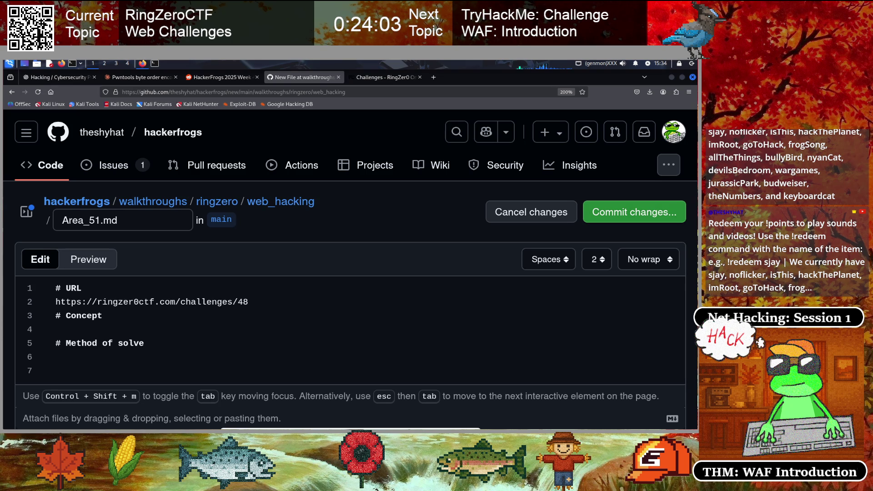
{"action": "key", "text": "Up"}
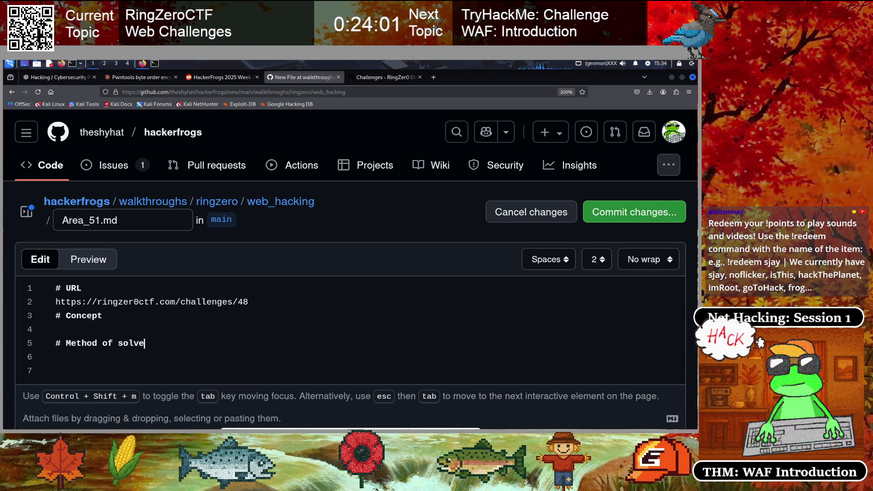
{"action": "scroll", "coordinate": [121, 309], "scroll_direction": "down", "scroll_amount": 1}
{"action": "scroll", "coordinate": [121, 309], "scroll_direction": "down", "scroll_amount": 2}
{"action": "scroll", "coordinate": [121, 309], "scroll_direction": "up", "scroll_amount": 2}
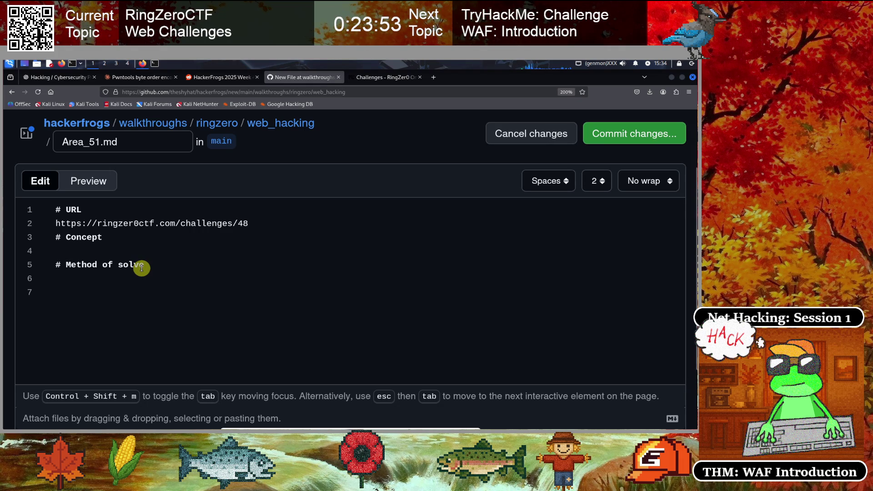
{"action": "type", "text": "d"}
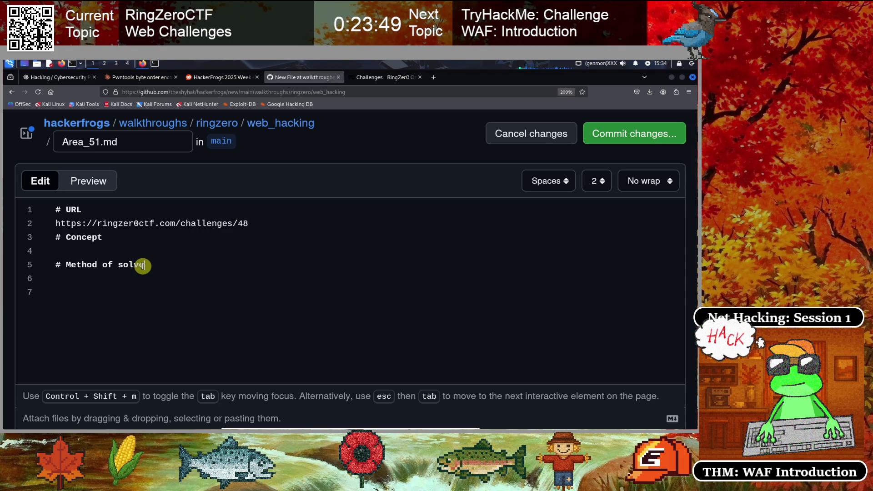
Add a '* .htaccess file' bullet under Concept.
{"action": "left_click", "coordinate": [113, 248]}
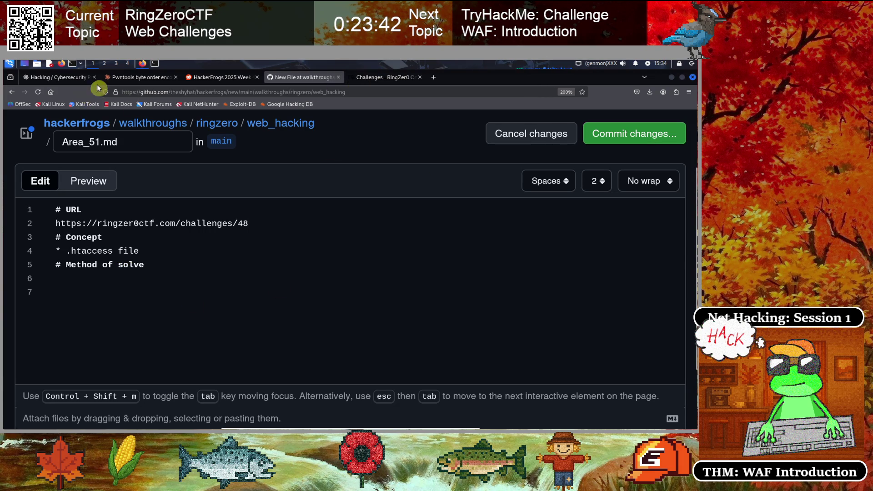
{"action": "left_click", "coordinate": [144, 64]}
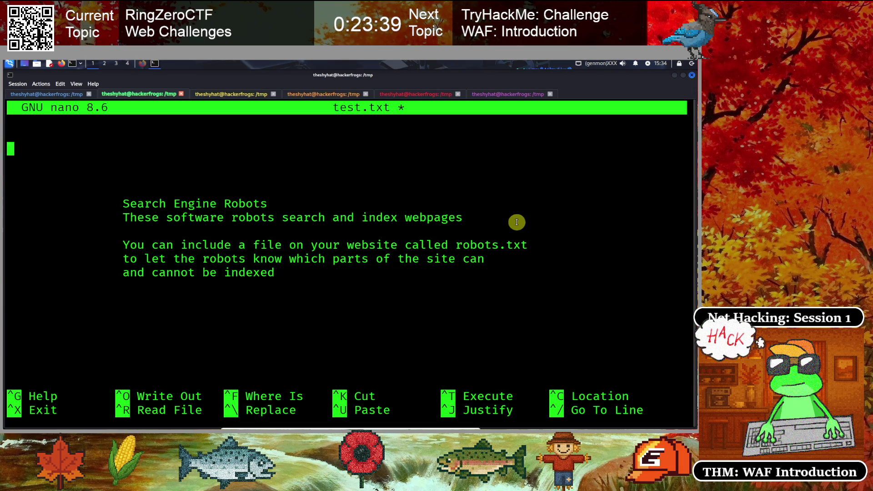
Return from the nano robots.txt notes to the Area_51.md draft in the browser.
{"action": "key", "text": "alt+Tab"}
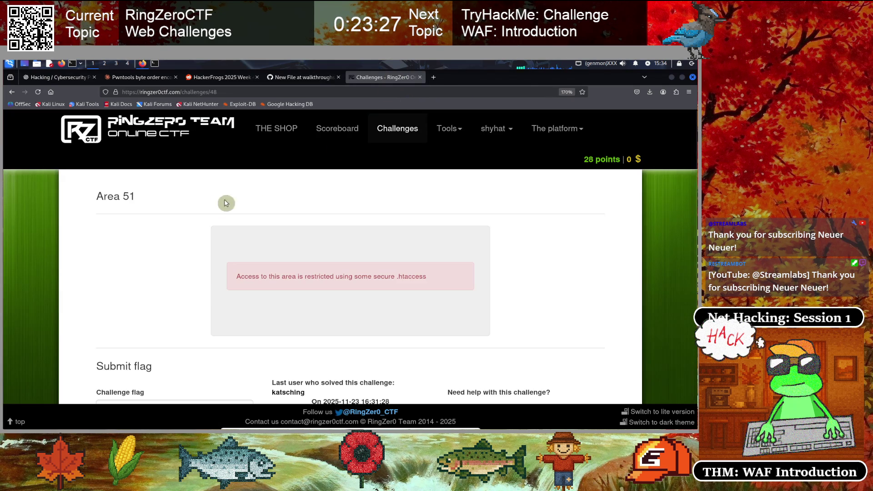
Request /.htaccess under the challenges/48/ path on ringzer0ctf.com.
{"action": "left_click", "coordinate": [389, 77]}
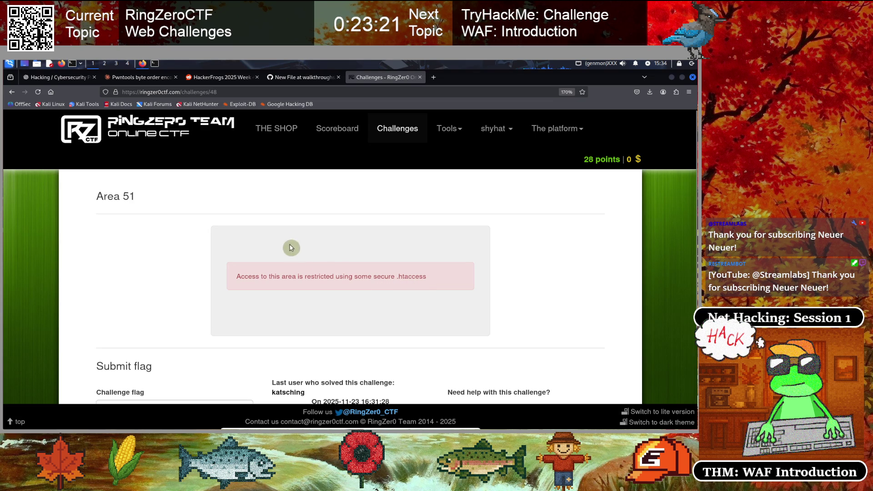
{"action": "left_click", "coordinate": [241, 93]}
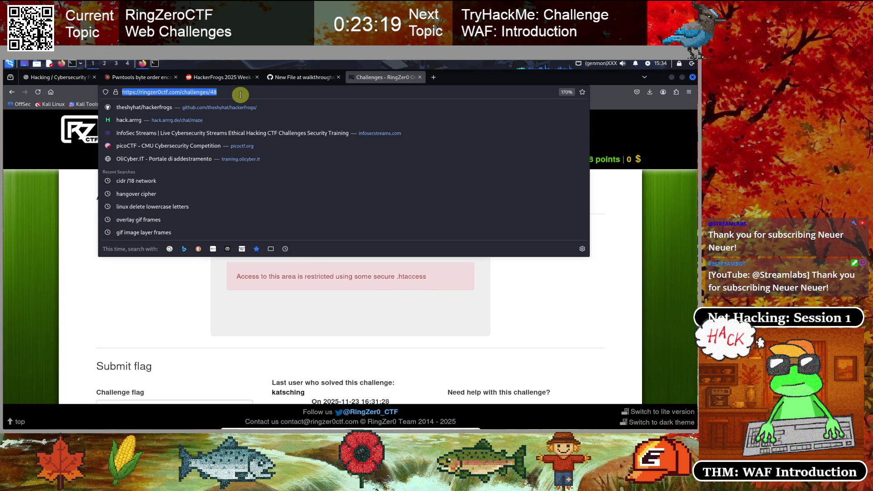
{"action": "key", "text": "End"}
{"action": "type", "text": "/"}
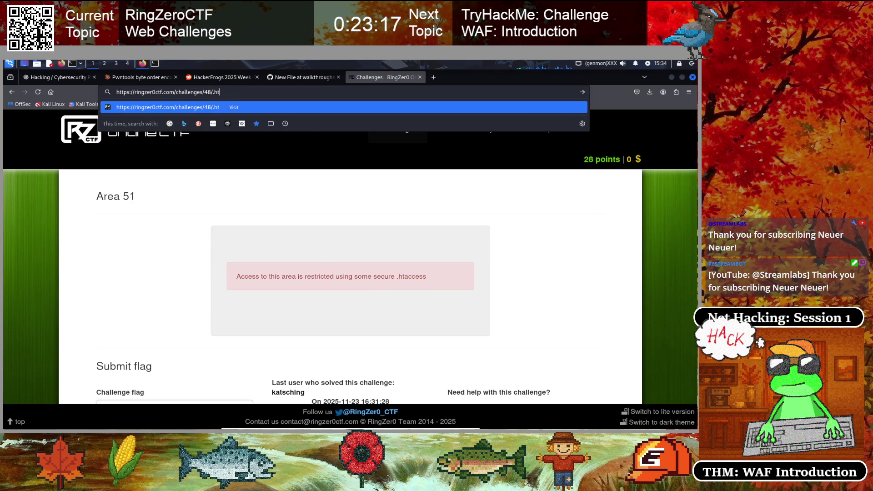
{"action": "type", "text": "ss"}
{"action": "key", "text": "Return"}
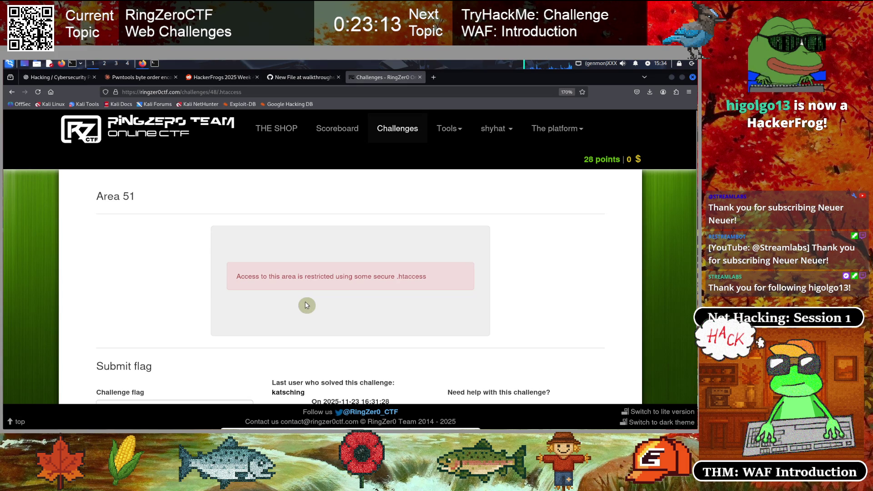
Request .htaccess at the site root, getting 403 Forbidden, and go back to the Area 51 page.
{"action": "left_click", "coordinate": [247, 94]}
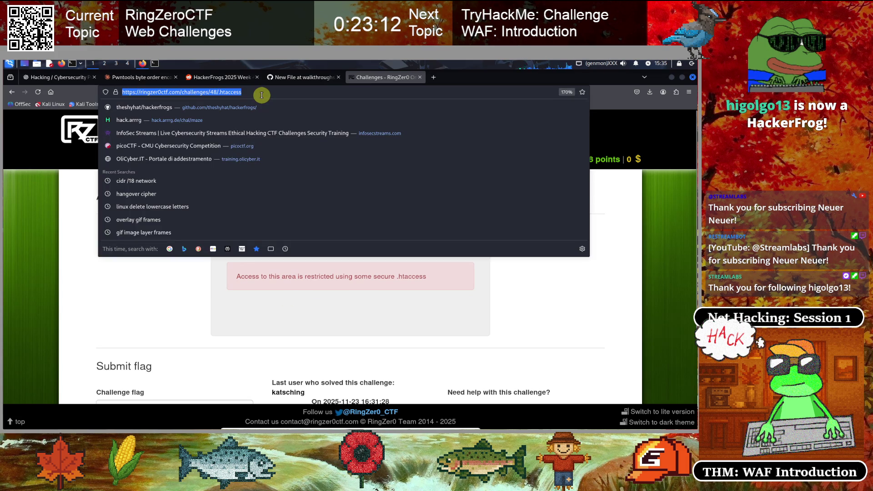
{"action": "left_click", "coordinate": [261, 95]}
{"action": "key", "text": "Left"}
{"action": "key", "text": "Left"}
{"action": "key", "text": "Left"}
{"action": "key", "text": "shift+Left"}
{"action": "key", "text": "shift+Left"}
{"action": "key", "text": "shift+Left"}
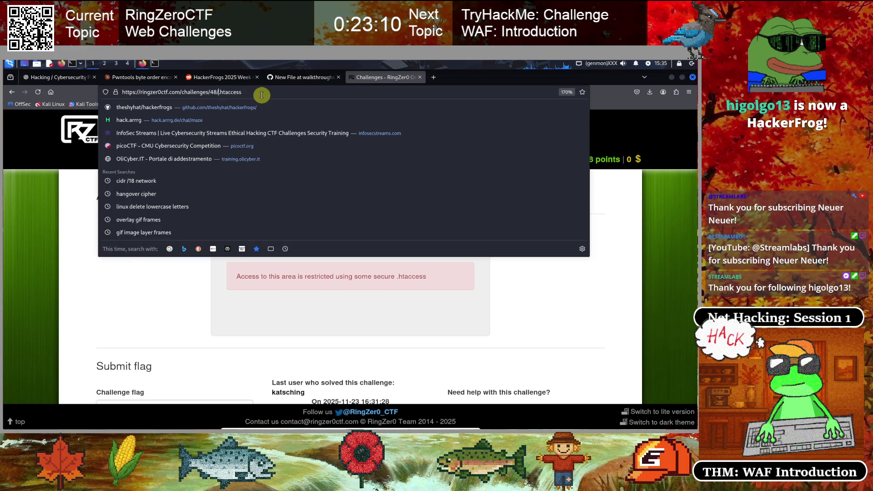
{"action": "key", "text": "shift+Left"}
{"action": "key", "text": "shift+Left"}
{"action": "key", "text": "shift+Left"}
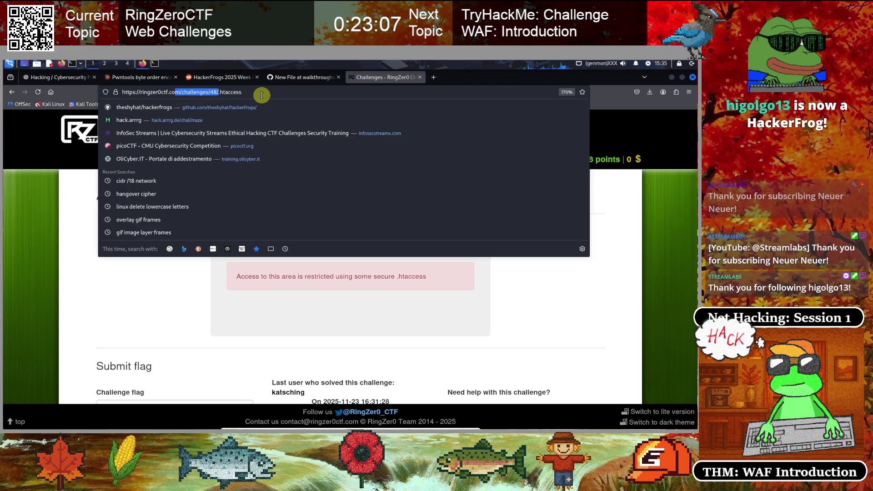
{"action": "key", "text": "BackSpace"}
{"action": "key", "text": "Return"}
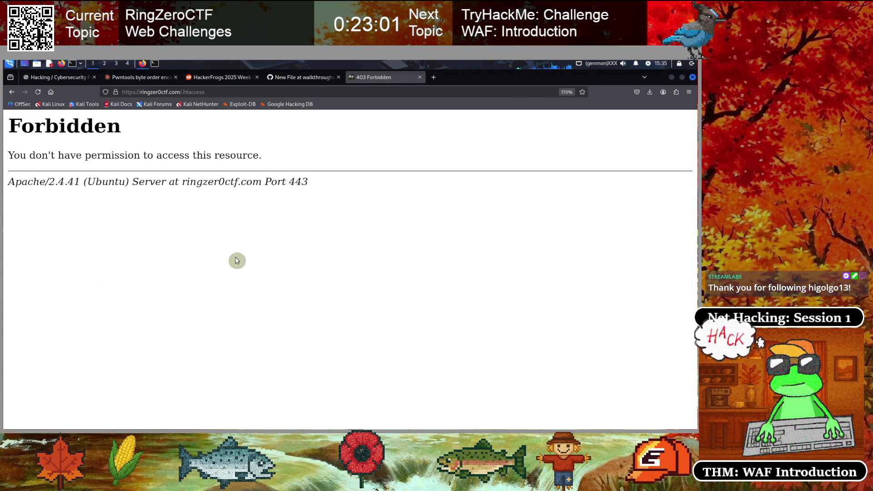
{"action": "left_click", "coordinate": [12, 93]}
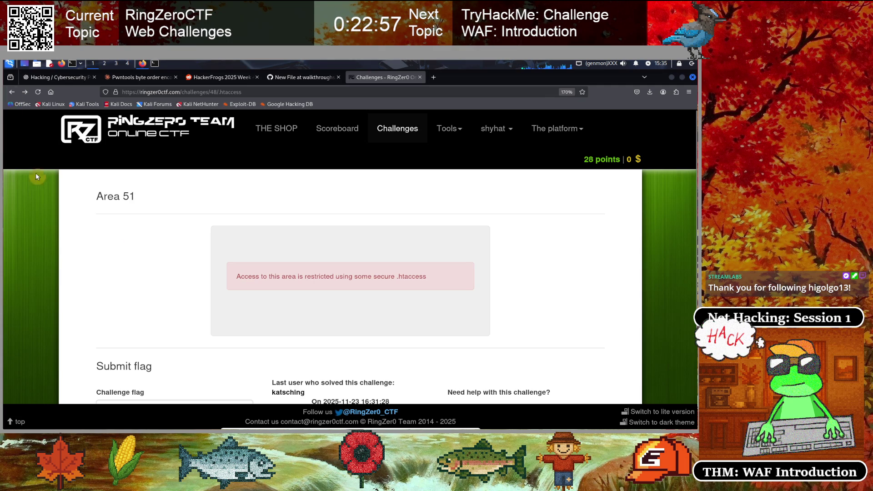
{"action": "left_click", "coordinate": [433, 78]}
Search Google for '.htaccess', expand the AI Overview of its uses, and return to the Area 51 tab.
{"action": "left_click", "coordinate": [223, 237]}
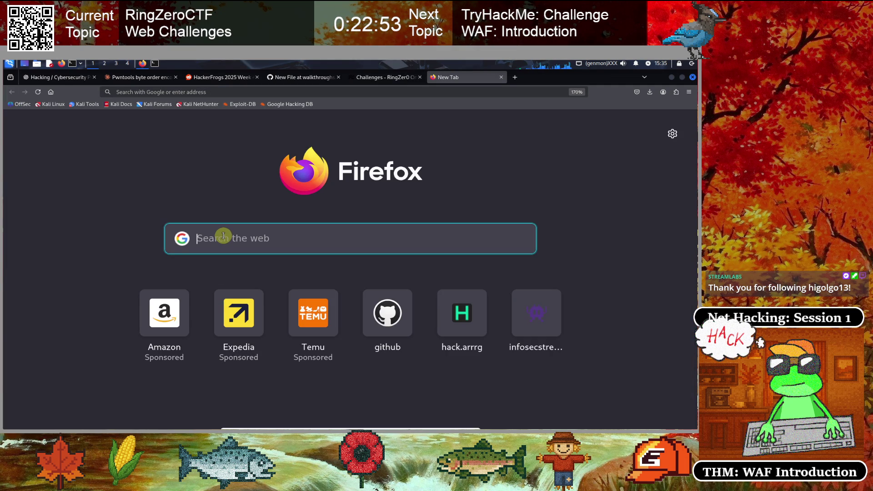
{"action": "type", "text": ".htaccess"}
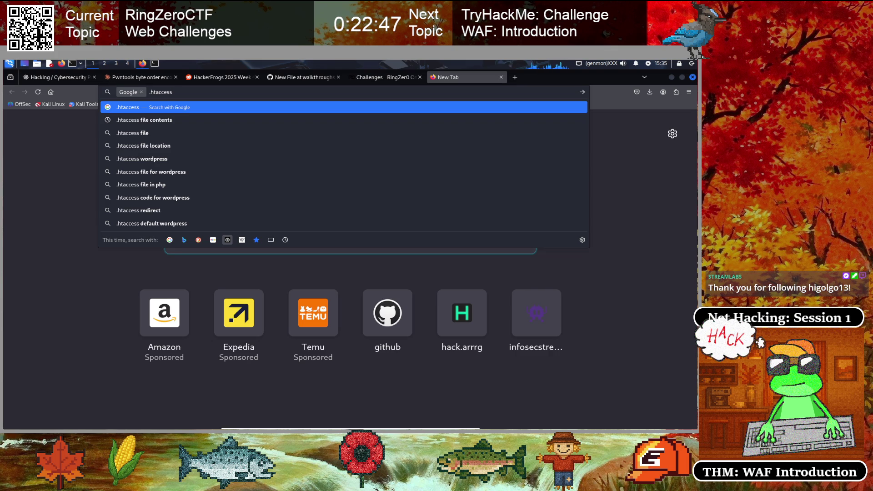
{"action": "key", "text": "Return"}
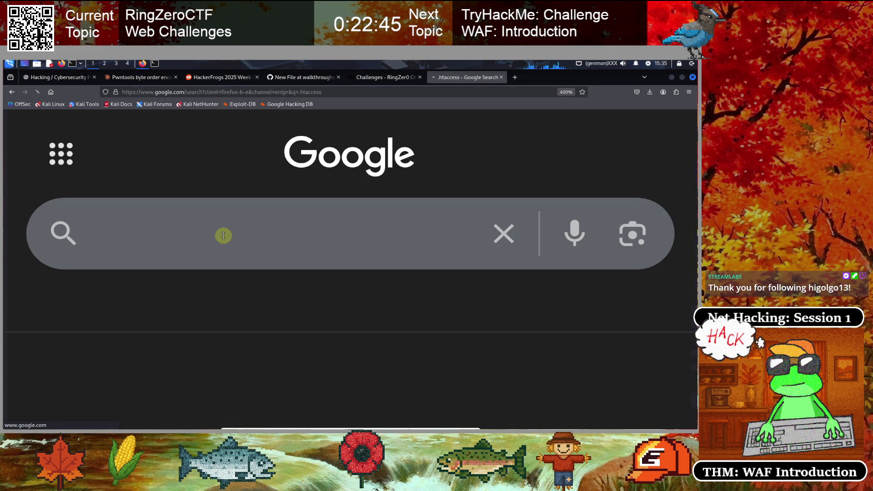
{"action": "key", "text": "ctrl+minus"}
{"action": "key", "text": "ctrl+minus"}
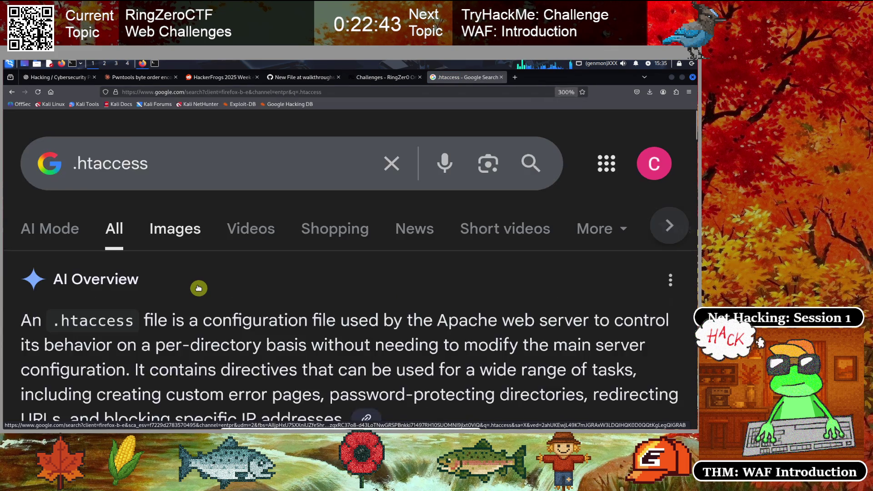
{"action": "key", "text": "ctrl+minus"}
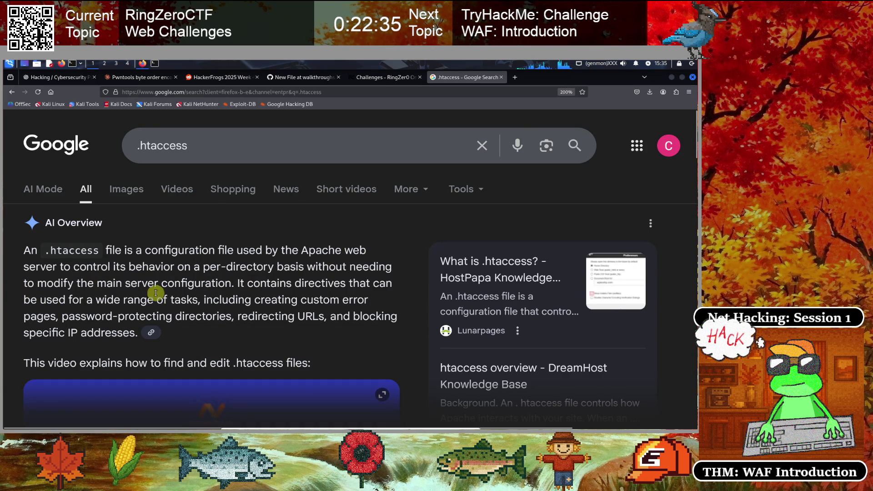
{"action": "scroll", "coordinate": [186, 302], "scroll_direction": "down", "scroll_amount": 2}
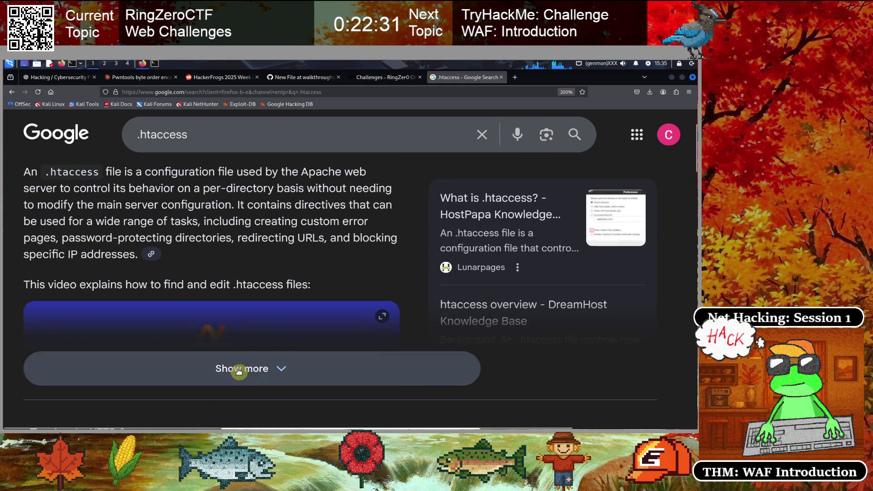
{"action": "left_click", "coordinate": [236, 370]}
{"action": "scroll", "coordinate": [186, 329], "scroll_direction": "down", "scroll_amount": 3}
{"action": "scroll", "coordinate": [186, 329], "scroll_direction": "down", "scroll_amount": 2}
{"action": "scroll", "coordinate": [186, 329], "scroll_direction": "down", "scroll_amount": 3}
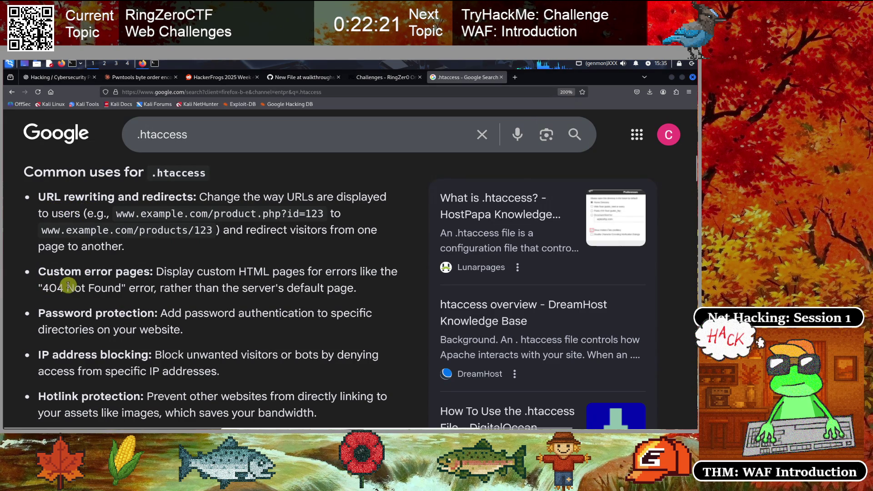
{"action": "scroll", "coordinate": [53, 288], "scroll_direction": "down", "scroll_amount": 1}
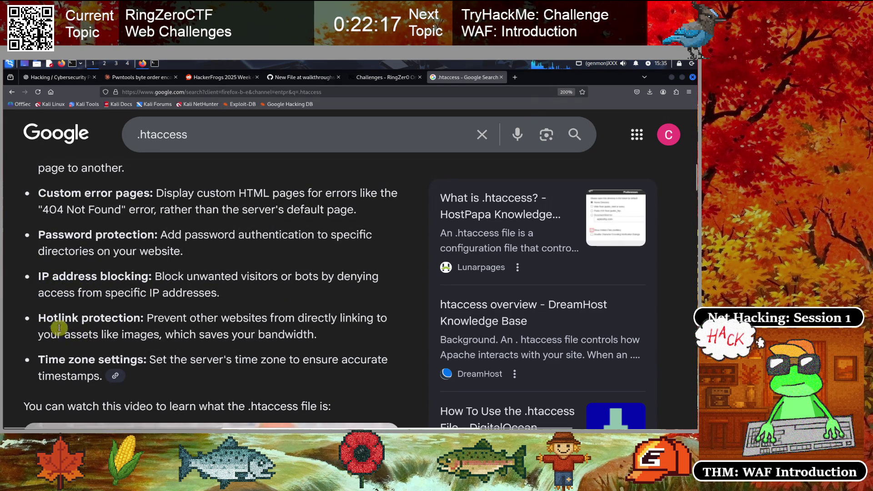
{"action": "scroll", "coordinate": [60, 328], "scroll_direction": "up", "scroll_amount": 1}
{"action": "scroll", "coordinate": [65, 317], "scroll_direction": "up", "scroll_amount": 1}
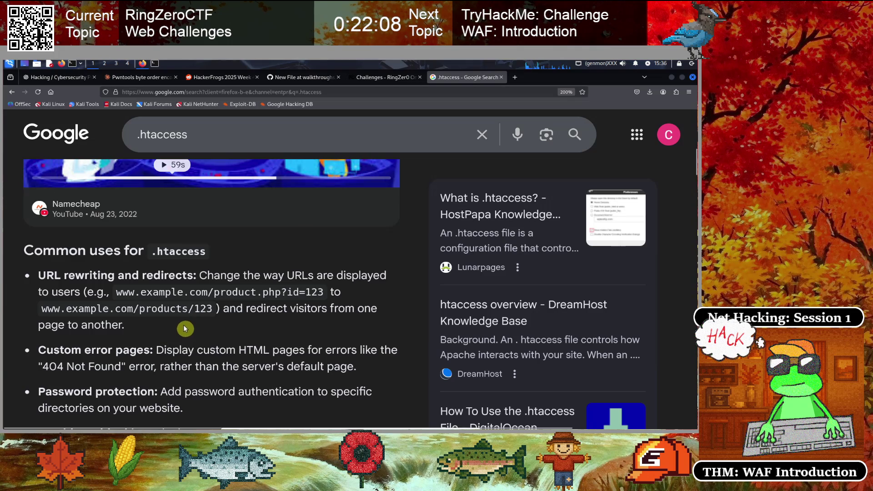
{"action": "scroll", "coordinate": [191, 321], "scroll_direction": "up", "scroll_amount": 2}
{"action": "left_click", "coordinate": [384, 78]}
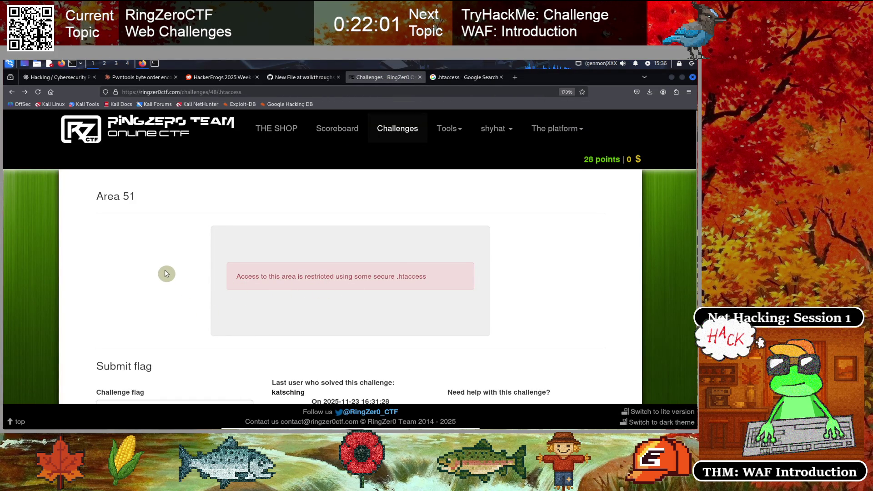
{"action": "key", "text": "ctrl+u"}
{"action": "key", "text": "ctrl+plus"}
{"action": "key", "text": "ctrl+plus"}
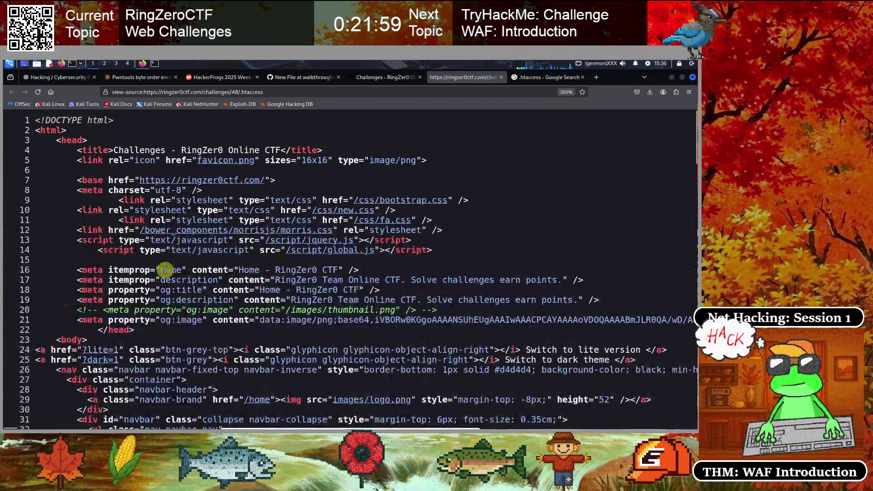
{"action": "scroll", "coordinate": [171, 270], "scroll_direction": "down", "scroll_amount": 4}
{"action": "scroll", "coordinate": [169, 266], "scroll_direction": "down", "scroll_amount": 3}
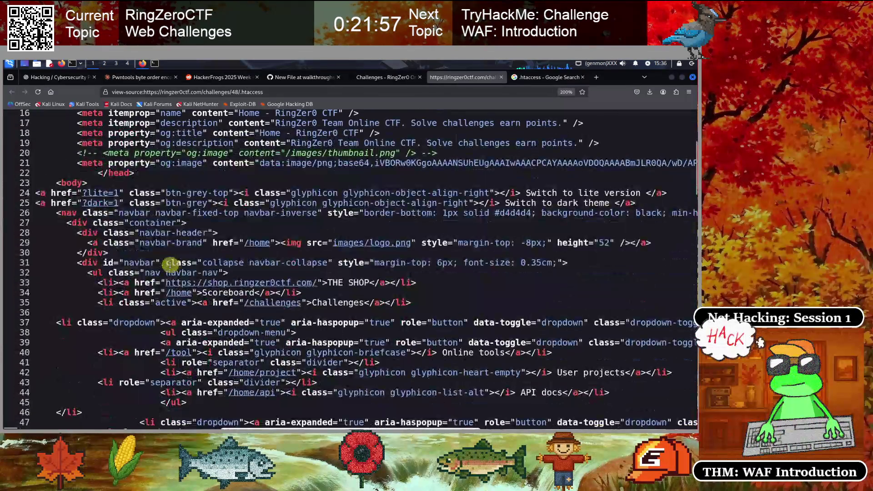
{"action": "scroll", "coordinate": [170, 265], "scroll_direction": "down", "scroll_amount": 1}
{"action": "scroll", "coordinate": [171, 266], "scroll_direction": "down", "scroll_amount": 3}
{"action": "scroll", "coordinate": [170, 267], "scroll_direction": "down", "scroll_amount": 3}
{"action": "scroll", "coordinate": [170, 268], "scroll_direction": "down", "scroll_amount": 3}
{"action": "scroll", "coordinate": [171, 269], "scroll_direction": "down", "scroll_amount": 3}
{"action": "scroll", "coordinate": [171, 268], "scroll_direction": "down", "scroll_amount": 3}
{"action": "scroll", "coordinate": [171, 266], "scroll_direction": "down", "scroll_amount": 2}
{"action": "scroll", "coordinate": [170, 264], "scroll_direction": "down", "scroll_amount": 3}
{"action": "scroll", "coordinate": [171, 265], "scroll_direction": "down", "scroll_amount": 3}
{"action": "scroll", "coordinate": [171, 265], "scroll_direction": "down", "scroll_amount": 2}
{"action": "scroll", "coordinate": [170, 265], "scroll_direction": "down", "scroll_amount": 1}
{"action": "scroll", "coordinate": [170, 266], "scroll_direction": "down", "scroll_amount": 2}
{"action": "scroll", "coordinate": [170, 266], "scroll_direction": "down", "scroll_amount": 4}
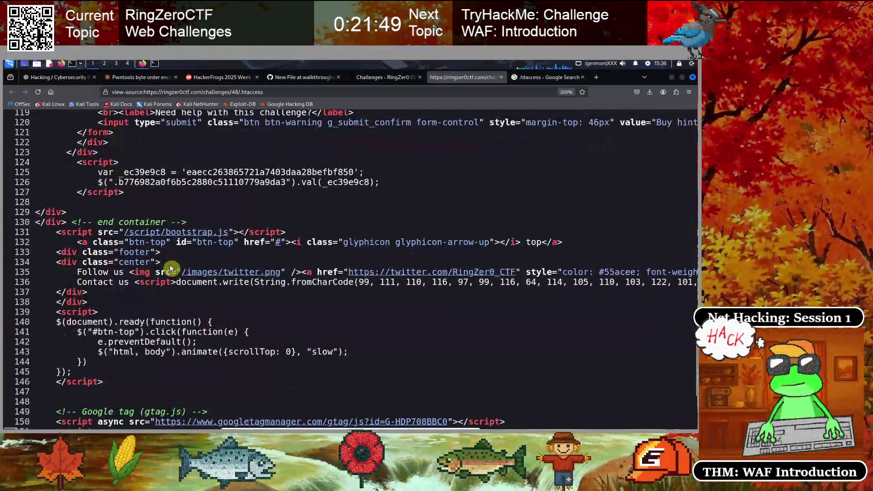
{"action": "scroll", "coordinate": [171, 264], "scroll_direction": "down", "scroll_amount": 1}
{"action": "scroll", "coordinate": [170, 264], "scroll_direction": "down", "scroll_amount": 3}
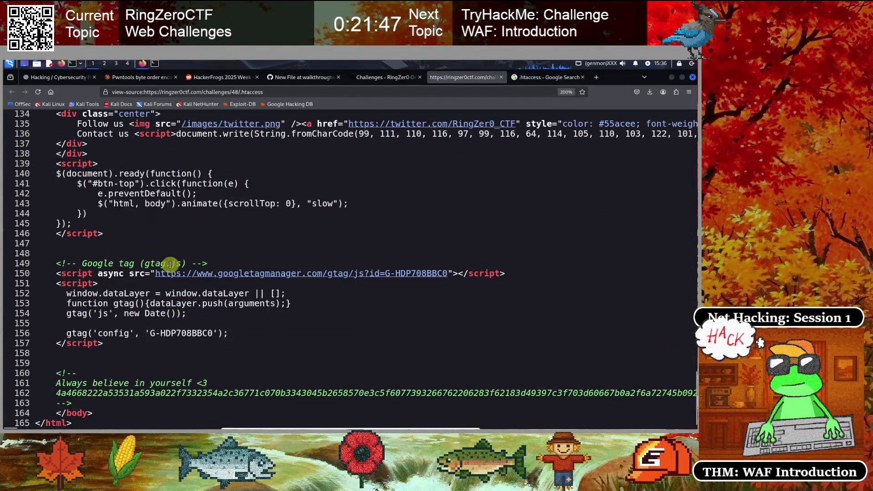
{"action": "scroll", "coordinate": [170, 264], "scroll_direction": "up", "scroll_amount": 3}
{"action": "scroll", "coordinate": [170, 264], "scroll_direction": "up", "scroll_amount": 1}
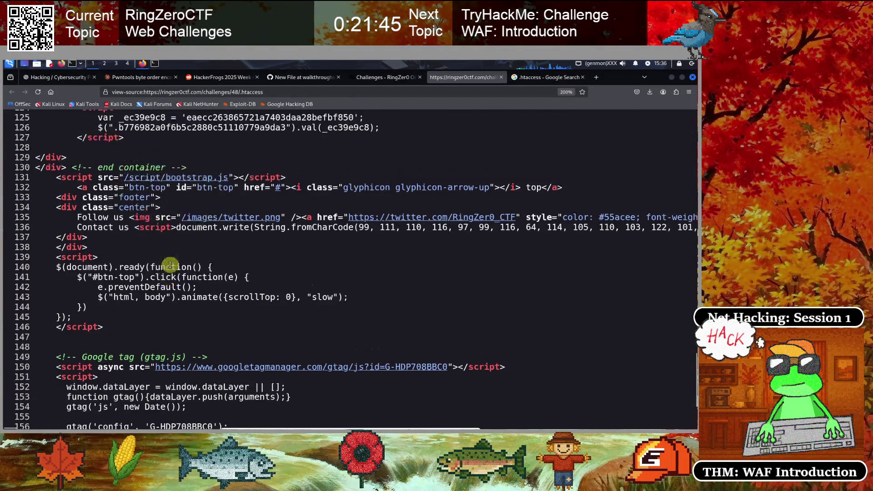
{"action": "scroll", "coordinate": [170, 266], "scroll_direction": "up", "scroll_amount": 2}
{"action": "scroll", "coordinate": [171, 268], "scroll_direction": "up", "scroll_amount": 6}
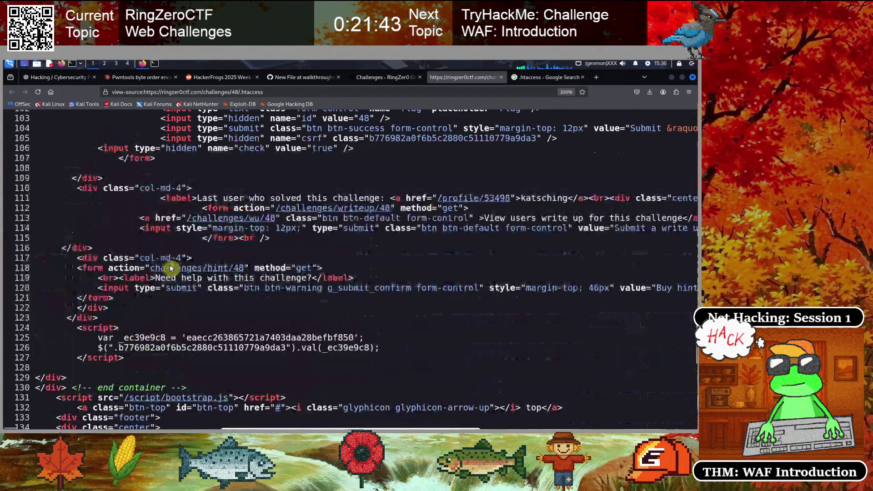
{"action": "scroll", "coordinate": [170, 267], "scroll_direction": "up", "scroll_amount": 1}
{"action": "scroll", "coordinate": [171, 266], "scroll_direction": "up", "scroll_amount": 2}
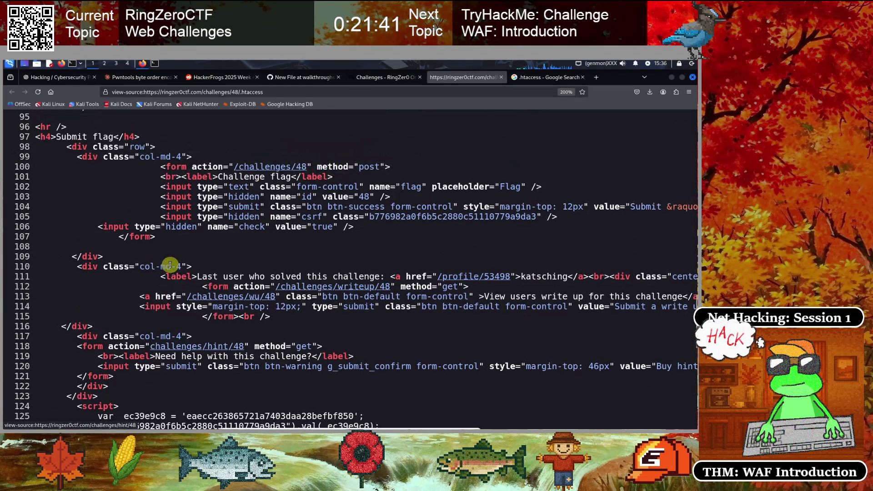
{"action": "scroll", "coordinate": [207, 272], "scroll_direction": "up", "scroll_amount": 3}
{"action": "scroll", "coordinate": [209, 273], "scroll_direction": "up", "scroll_amount": 5}
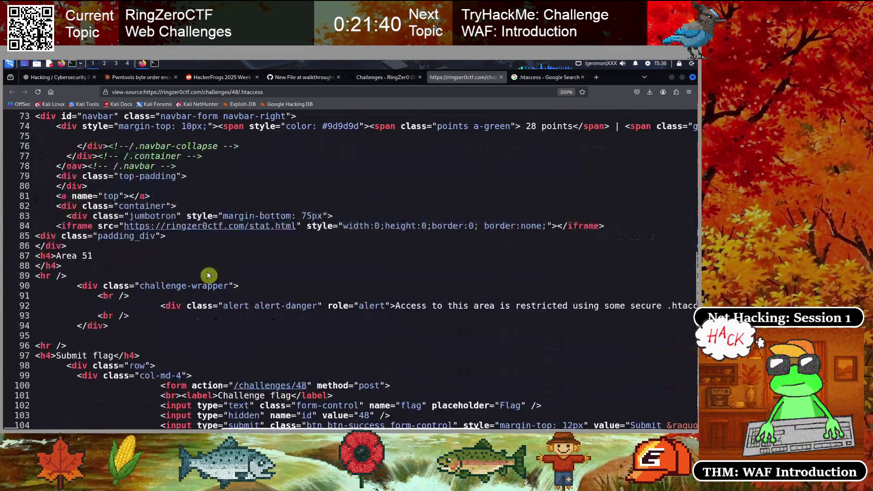
{"action": "scroll", "coordinate": [209, 275], "scroll_direction": "up", "scroll_amount": 1}
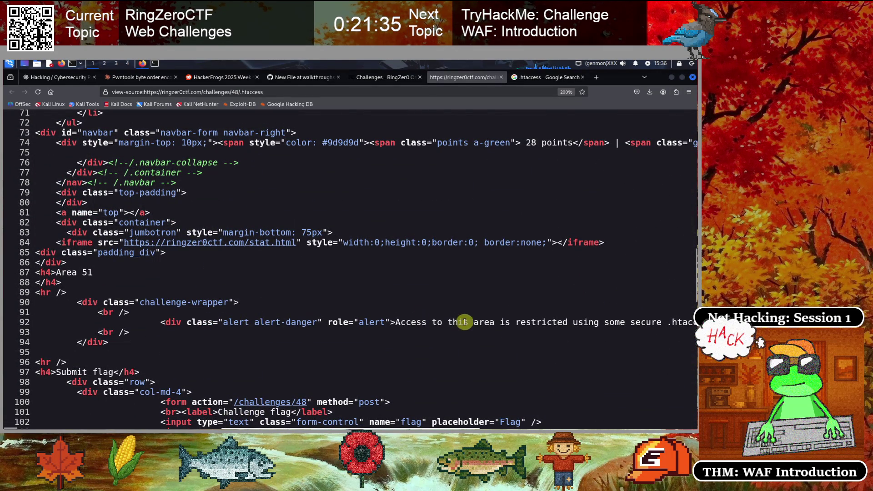
{"action": "mouse_move", "coordinate": [471, 326]}
{"action": "left_mouse_down"}
{"action": "mouse_move", "coordinate": [449, 321]}
{"action": "mouse_move", "coordinate": [639, 322]}
{"action": "left_mouse_up"}
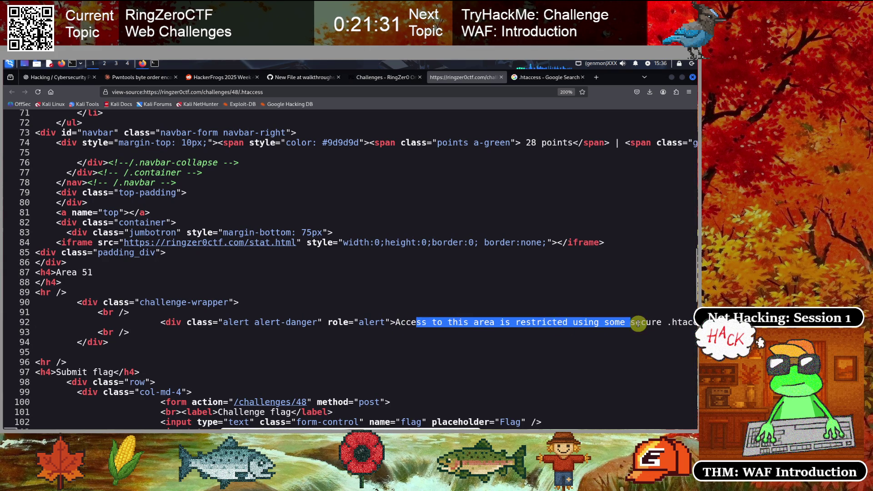
{"action": "left_click", "coordinate": [431, 349]}
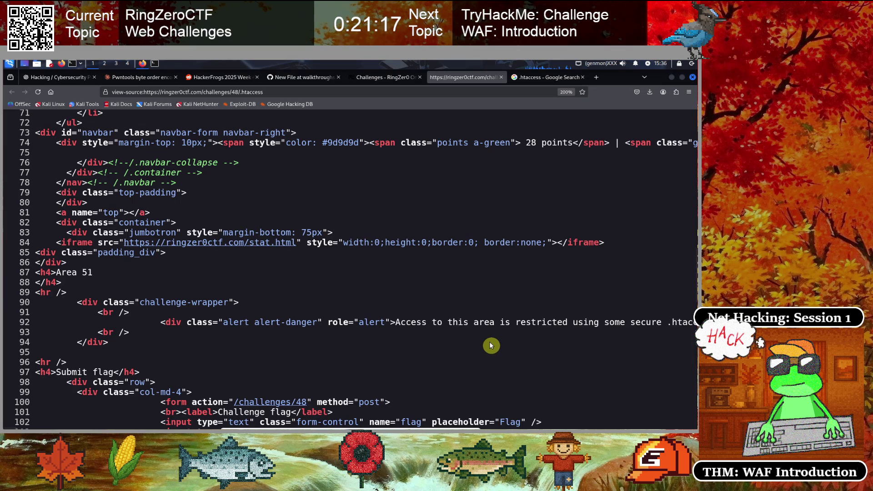
{"action": "left_click_drag", "start_coordinate": [406, 323], "coordinate": [643, 322]}
{"action": "left_click", "coordinate": [474, 345]}
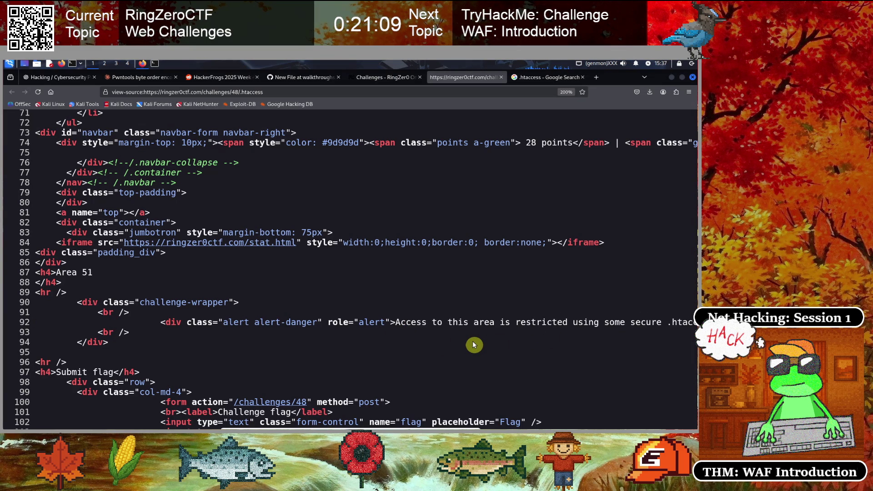
{"action": "scroll", "coordinate": [474, 344], "scroll_direction": "up", "scroll_amount": 3}
{"action": "scroll", "coordinate": [474, 344], "scroll_direction": "up", "scroll_amount": 3}
{"action": "scroll", "coordinate": [475, 345], "scroll_direction": "up", "scroll_amount": 3}
{"action": "scroll", "coordinate": [474, 345], "scroll_direction": "up", "scroll_amount": 10}
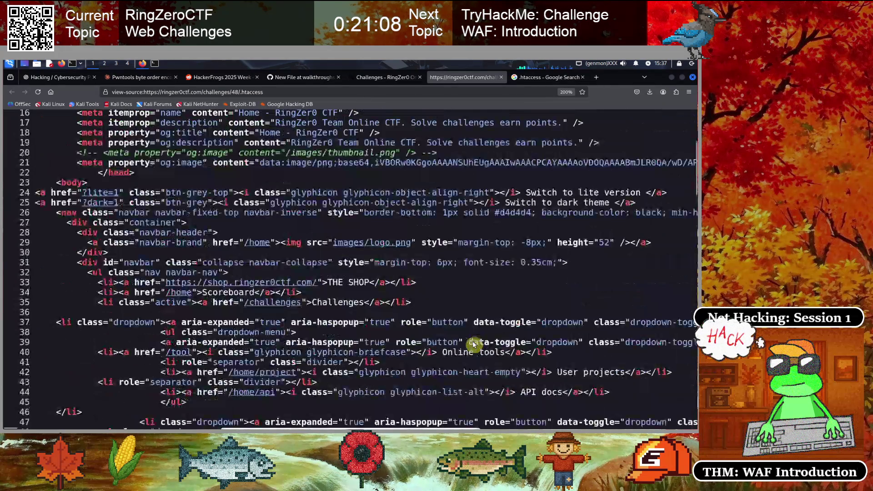
{"action": "scroll", "coordinate": [475, 344], "scroll_direction": "up", "scroll_amount": 5}
{"action": "scroll", "coordinate": [475, 344], "scroll_direction": "down", "scroll_amount": 10}
{"action": "scroll", "coordinate": [475, 344], "scroll_direction": "down", "scroll_amount": 10}
{"action": "scroll", "coordinate": [474, 345], "scroll_direction": "down", "scroll_amount": 1}
{"action": "scroll", "coordinate": [475, 344], "scroll_direction": "up", "scroll_amount": 3}
{"action": "scroll", "coordinate": [474, 344], "scroll_direction": "up", "scroll_amount": 5}
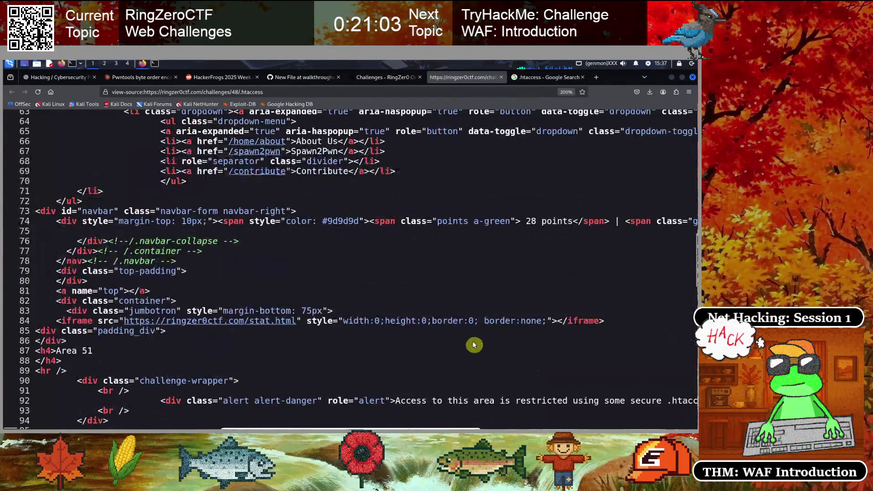
{"action": "left_click", "coordinate": [144, 66]}
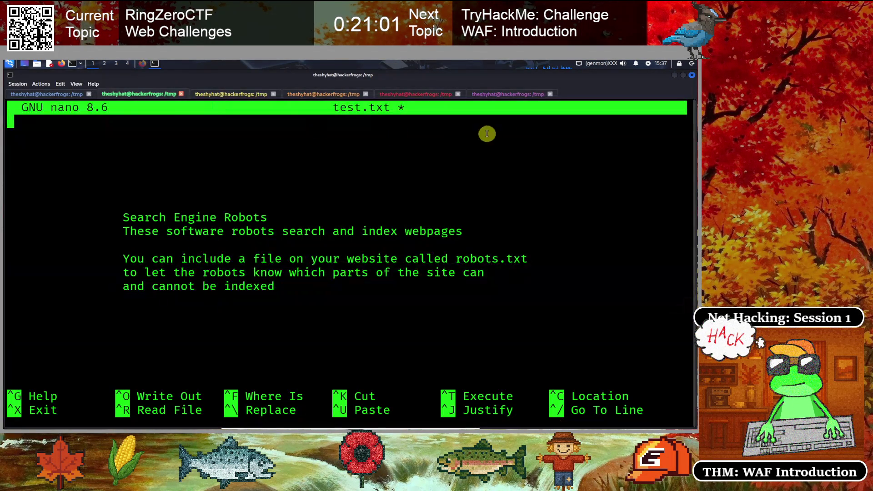
Run a Google search for 'hacktricks .htaccess' in a fresh browser tab.
{"action": "left_click", "coordinate": [142, 64]}
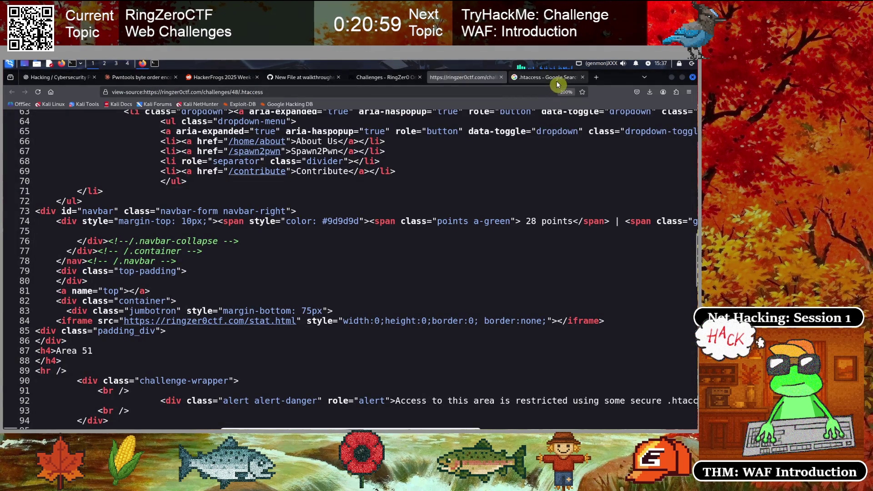
{"action": "left_click", "coordinate": [596, 77]}
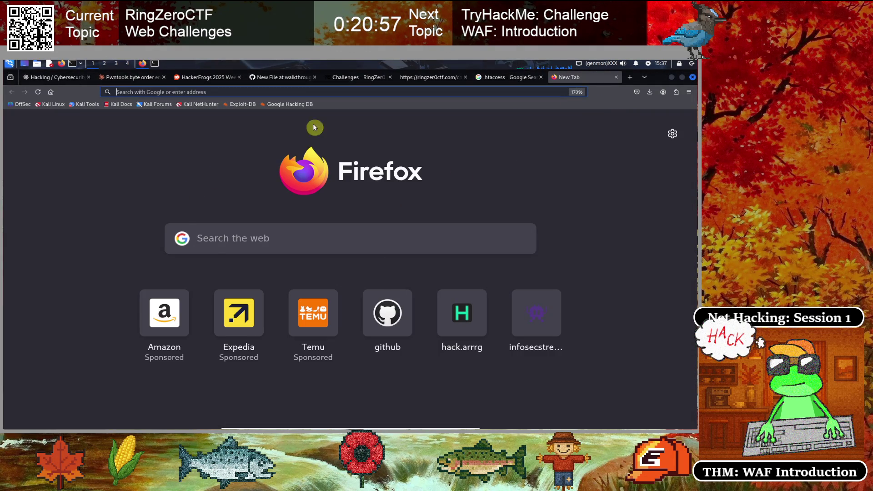
{"action": "left_click", "coordinate": [213, 241]}
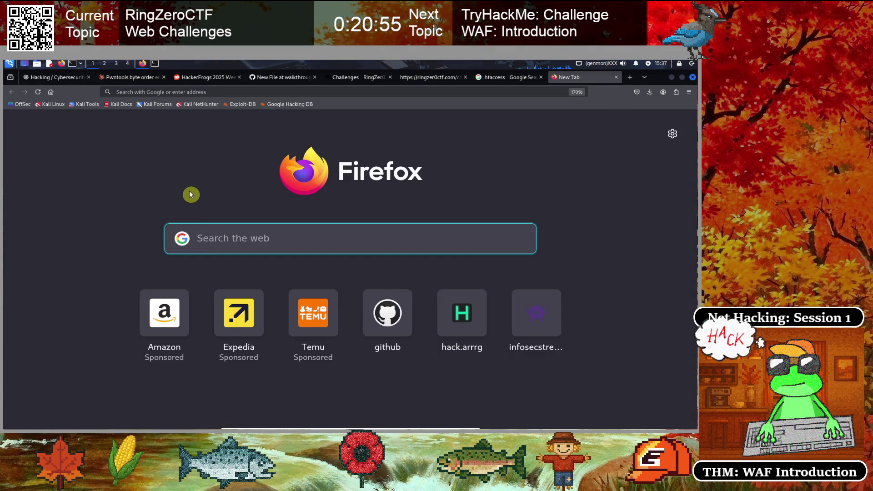
{"action": "type", "text": ".ht"}
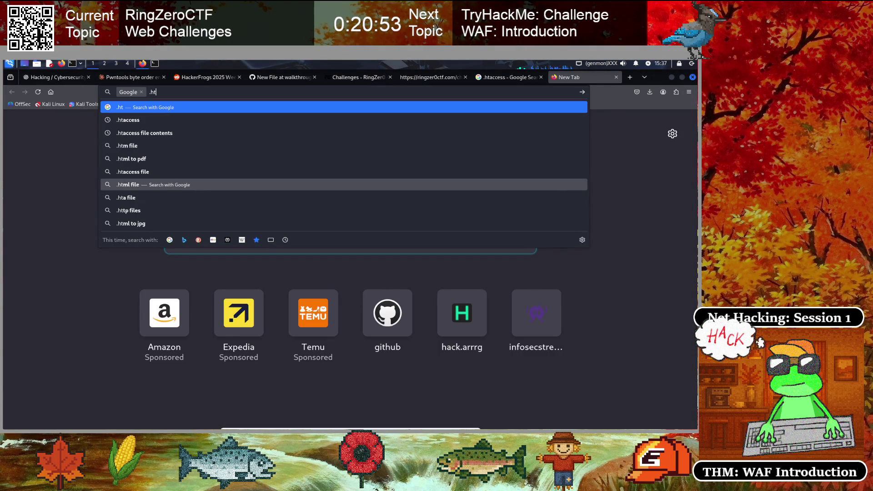
{"action": "type", "text": "access"}
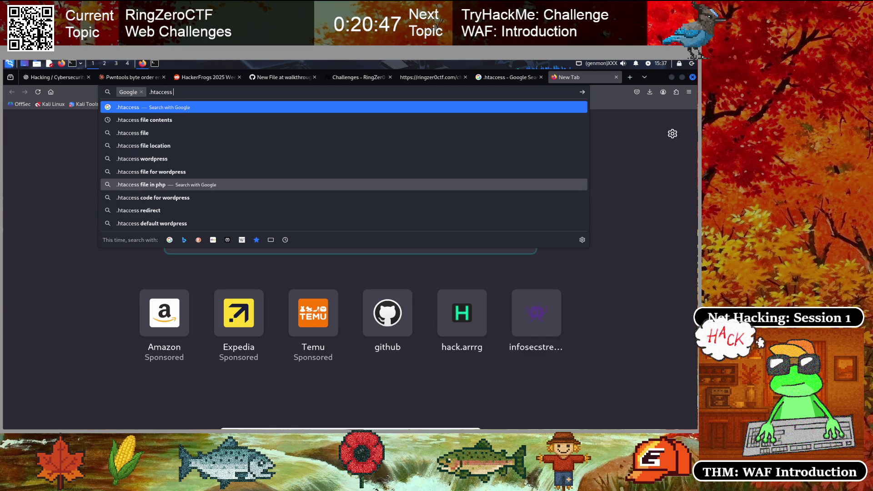
{"action": "key", "text": "ctrl+a"}
{"action": "key", "text": "BackSpace"}
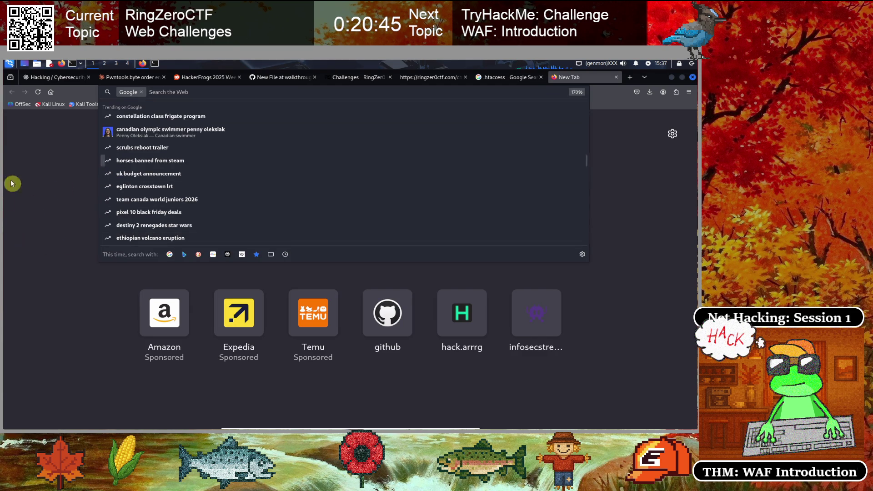
{"action": "left_click", "coordinate": [42, 194]}
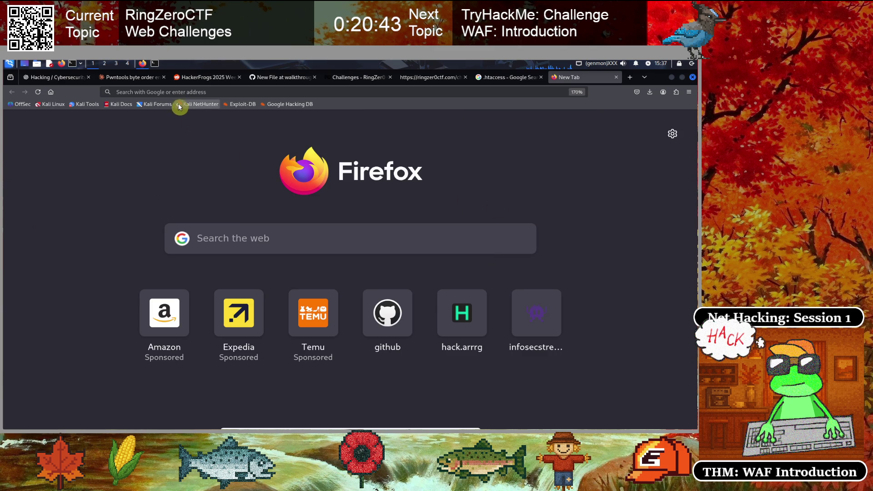
{"action": "left_click", "coordinate": [194, 92]}
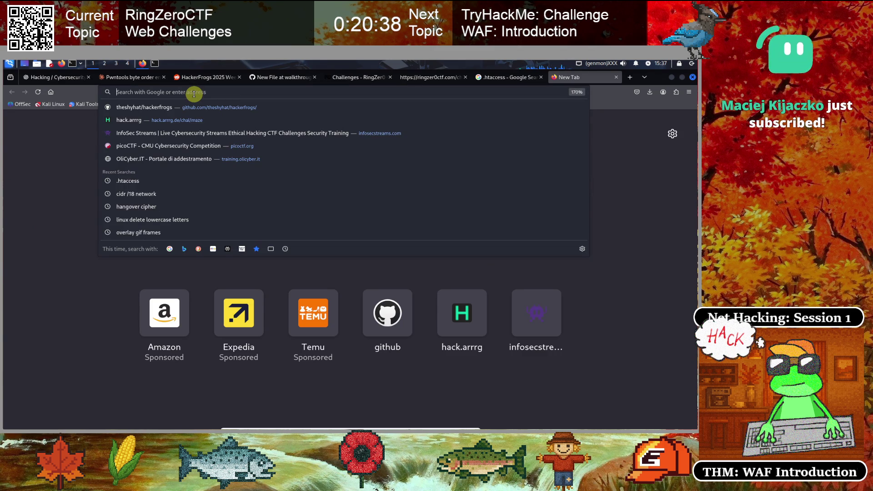
{"action": "type", "text": "hacktricks .hta"}
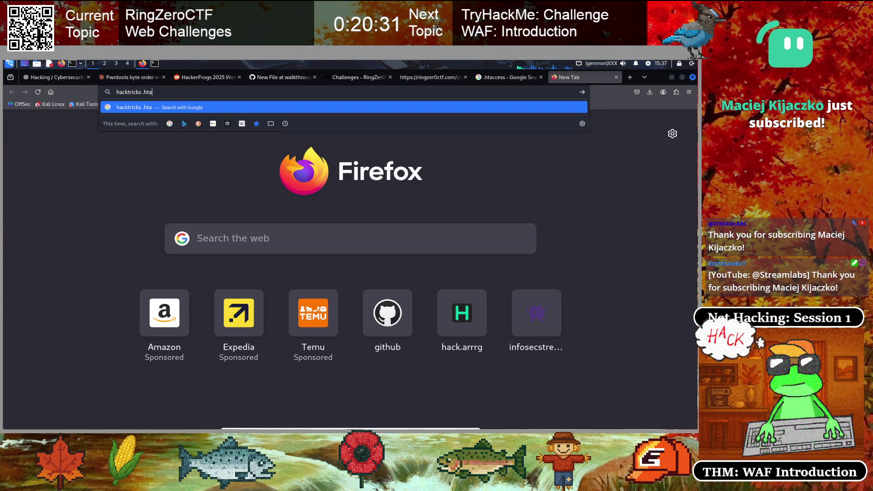
{"action": "type", "text": "ccess"}
{"action": "key", "text": "Return"}
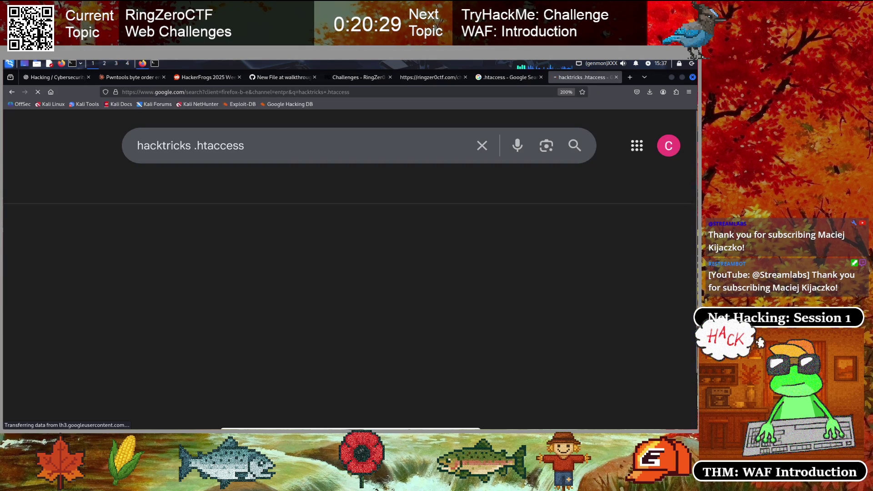
{"action": "scroll", "coordinate": [202, 308], "scroll_direction": "down", "scroll_amount": 2}
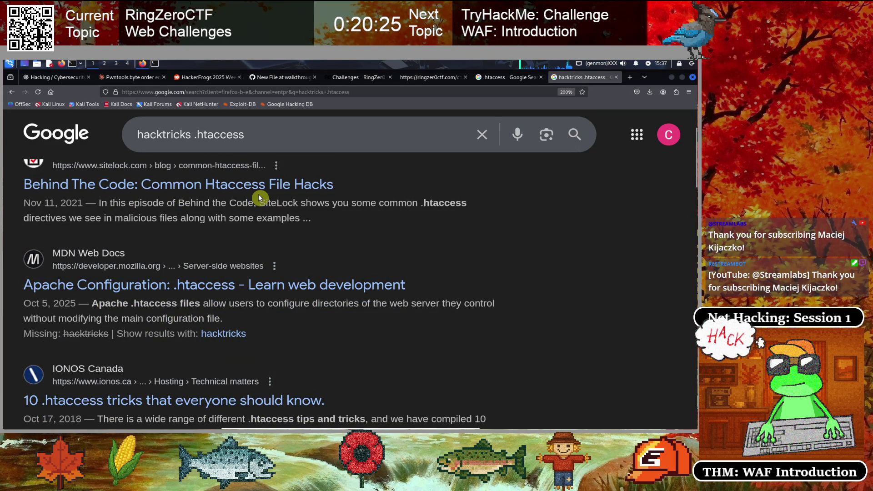
Open the SiteLock 'Behind The Code: Common Htaccess File Hacks' result in a new tab.
{"action": "right_click", "coordinate": [199, 192]}
{"action": "left_click", "coordinate": [204, 192]}
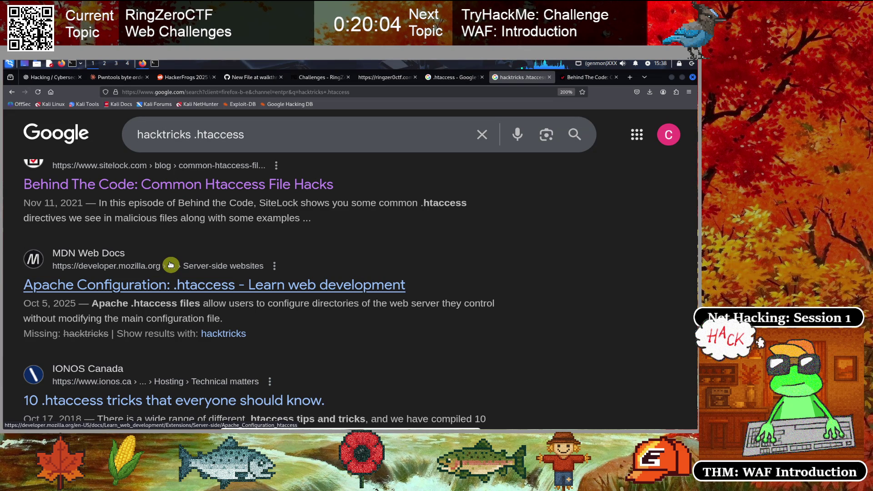
{"action": "scroll", "coordinate": [170, 265], "scroll_direction": "up", "scroll_amount": 2}
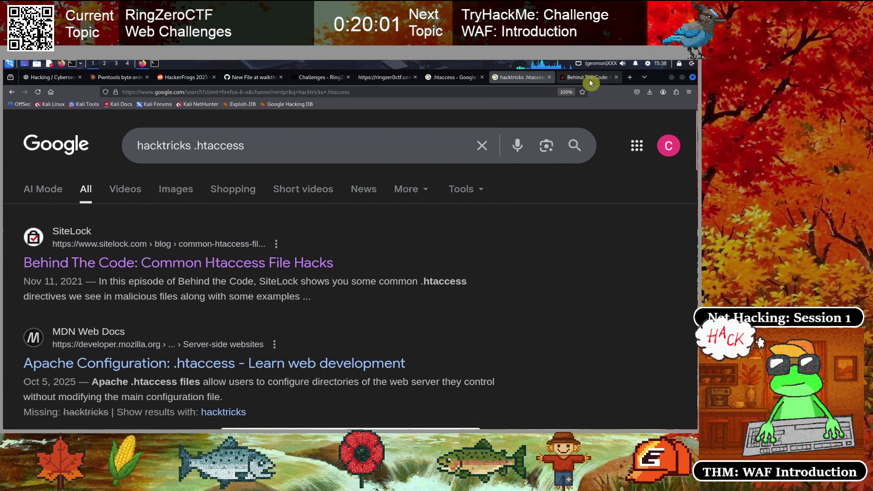
Read the SiteLock htaccess hacks article with cookies accepted and text enlarged, then return to the challenge page source.
{"action": "left_click", "coordinate": [588, 78]}
{"action": "scroll", "coordinate": [112, 281], "scroll_direction": "down", "scroll_amount": 1}
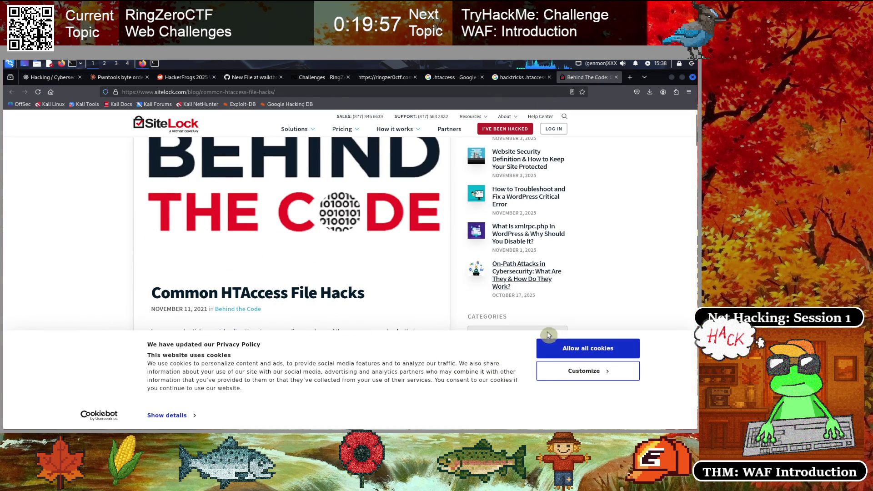
{"action": "left_click", "coordinate": [567, 350]}
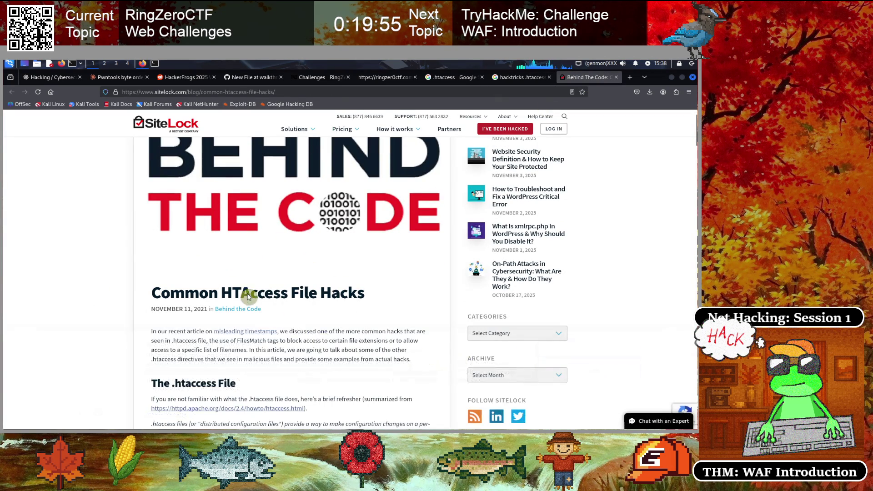
{"action": "scroll", "coordinate": [152, 268], "scroll_direction": "down", "scroll_amount": 2}
{"action": "scroll", "coordinate": [152, 271], "scroll_direction": "down", "scroll_amount": 2}
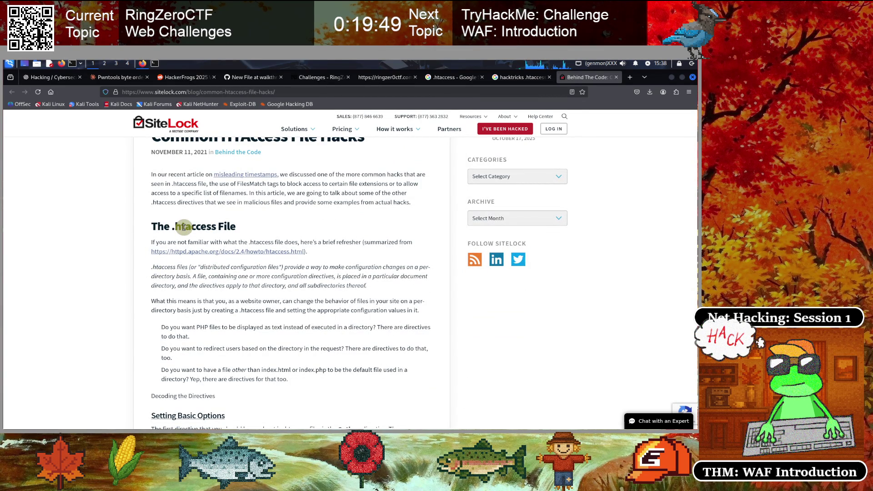
{"action": "key", "text": "ctrl+plus"}
{"action": "key", "text": "ctrl+plus"}
{"action": "key", "text": "ctrl+plus"}
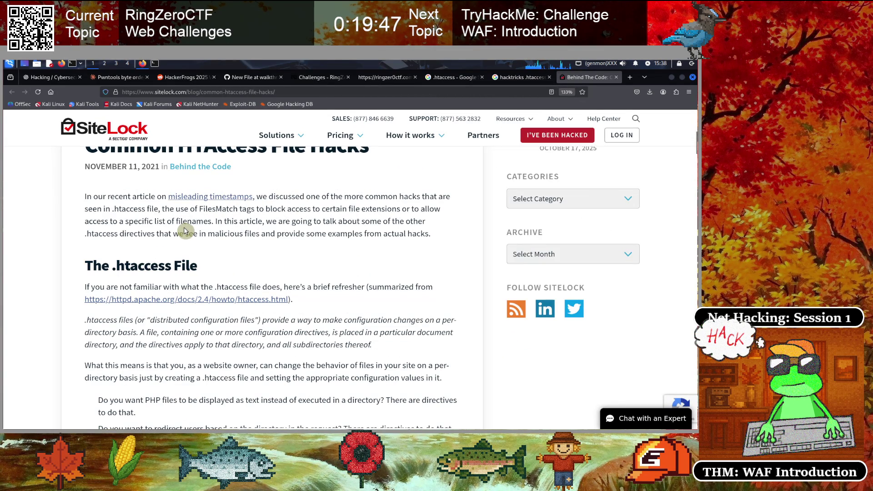
{"action": "scroll", "coordinate": [186, 232], "scroll_direction": "down", "scroll_amount": 2}
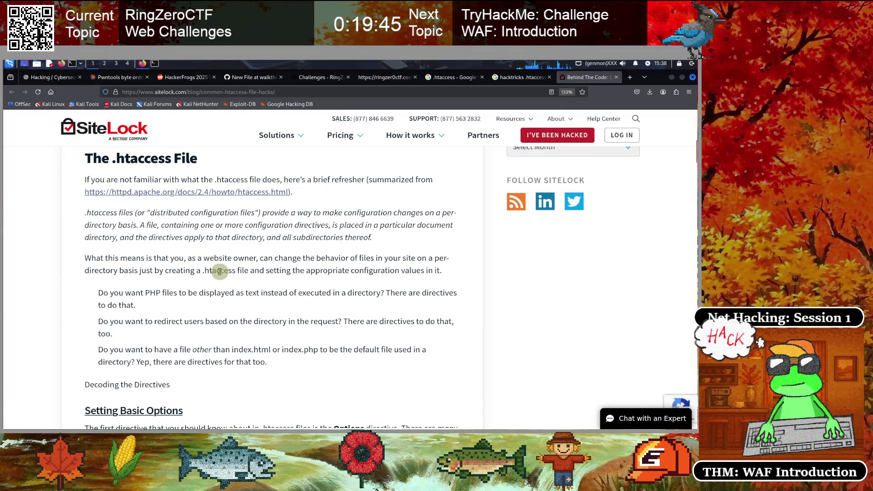
{"action": "scroll", "coordinate": [218, 277], "scroll_direction": "down", "scroll_amount": 1}
{"action": "scroll", "coordinate": [213, 282], "scroll_direction": "down", "scroll_amount": 3}
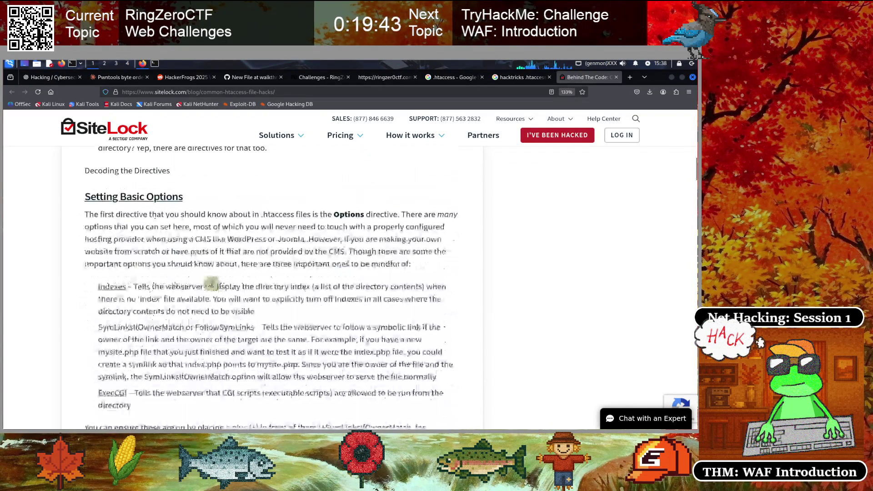
{"action": "scroll", "coordinate": [212, 286], "scroll_direction": "down", "scroll_amount": 1}
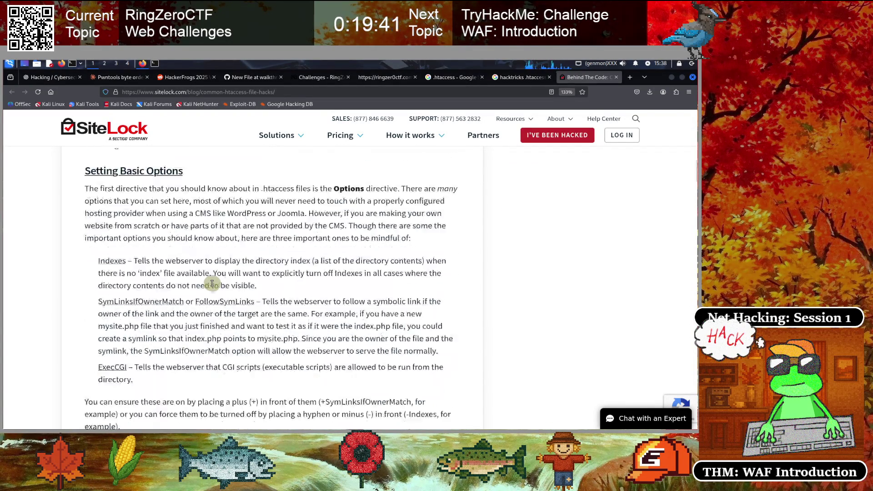
{"action": "scroll", "coordinate": [213, 287], "scroll_direction": "down", "scroll_amount": 2}
{"action": "scroll", "coordinate": [214, 288], "scroll_direction": "down", "scroll_amount": 1}
{"action": "scroll", "coordinate": [213, 288], "scroll_direction": "down", "scroll_amount": 1}
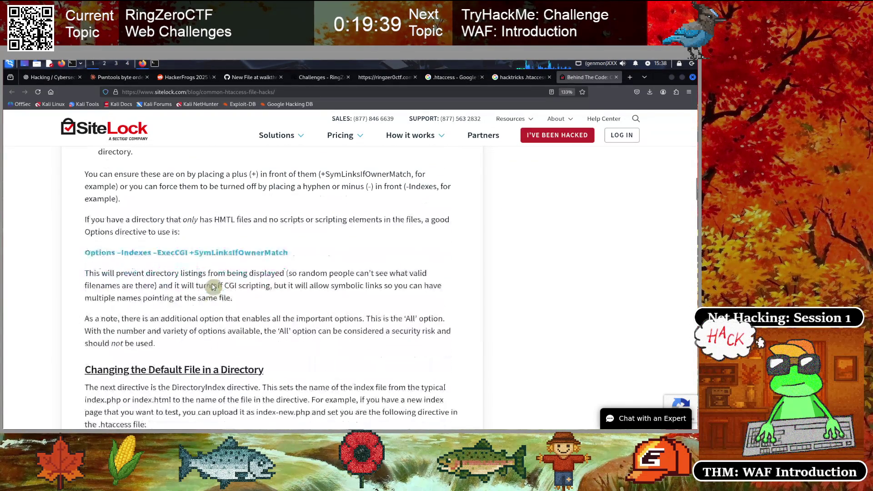
{"action": "scroll", "coordinate": [213, 287], "scroll_direction": "down", "scroll_amount": 2}
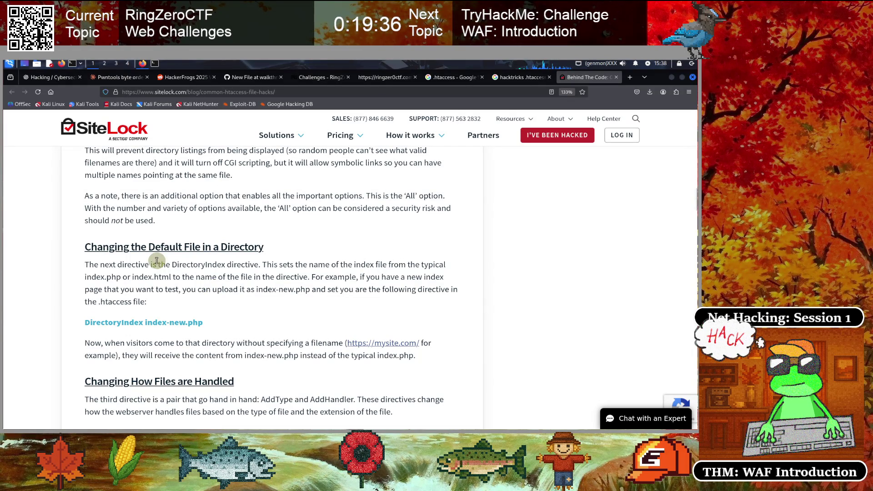
{"action": "scroll", "coordinate": [248, 286], "scroll_direction": "down", "scroll_amount": 2}
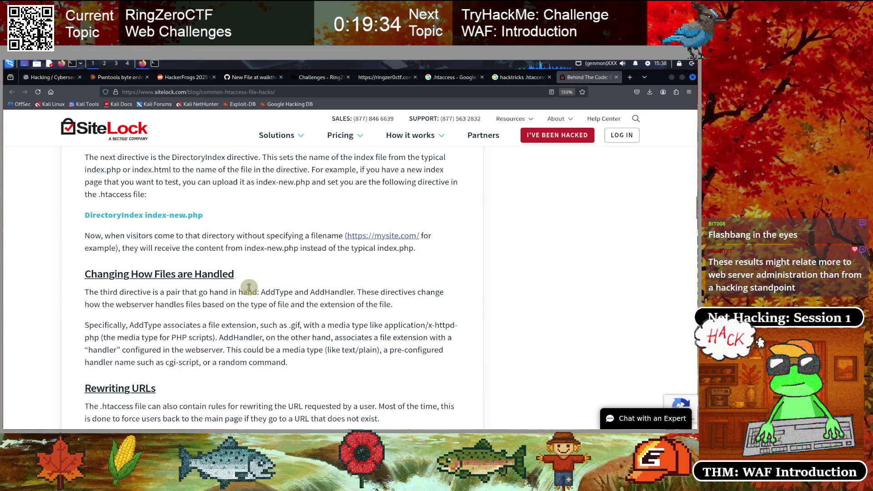
{"action": "scroll", "coordinate": [249, 287], "scroll_direction": "down", "scroll_amount": 2}
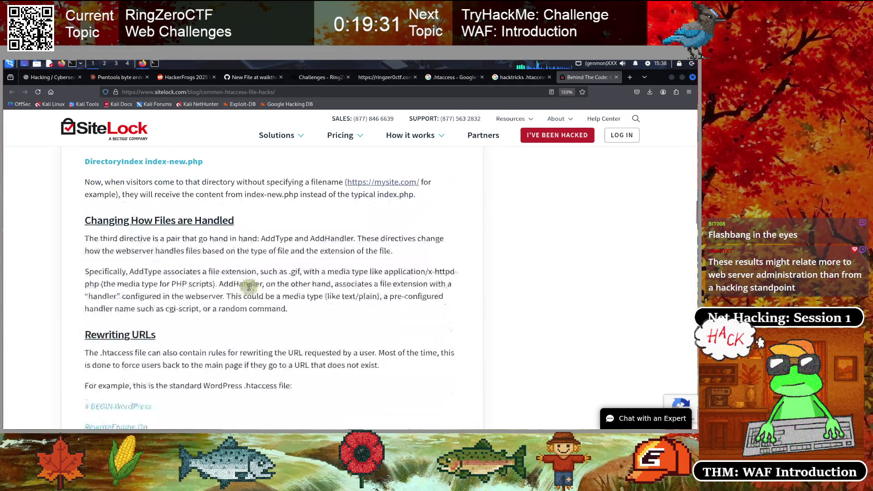
{"action": "scroll", "coordinate": [248, 290], "scroll_direction": "down", "scroll_amount": 2}
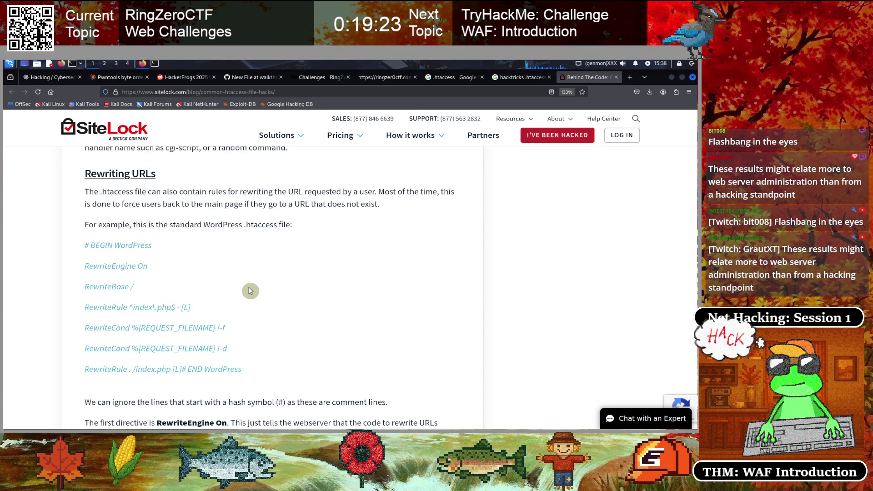
{"action": "scroll", "coordinate": [249, 291], "scroll_direction": "up", "scroll_amount": 1}
{"action": "scroll", "coordinate": [249, 290], "scroll_direction": "up", "scroll_amount": 3}
{"action": "scroll", "coordinate": [249, 291], "scroll_direction": "up", "scroll_amount": 5}
{"action": "scroll", "coordinate": [249, 290], "scroll_direction": "up", "scroll_amount": 5}
{"action": "scroll", "coordinate": [249, 290], "scroll_direction": "up", "scroll_amount": 10}
{"action": "scroll", "coordinate": [249, 291], "scroll_direction": "up", "scroll_amount": 3}
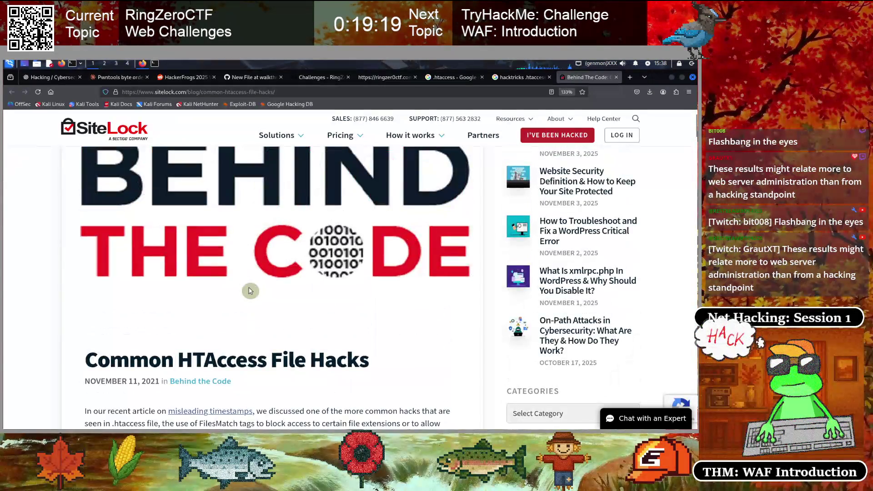
{"action": "scroll", "coordinate": [249, 290], "scroll_direction": "down", "scroll_amount": 2}
{"action": "left_click_drag", "start_coordinate": [104, 255], "coordinate": [338, 255]}
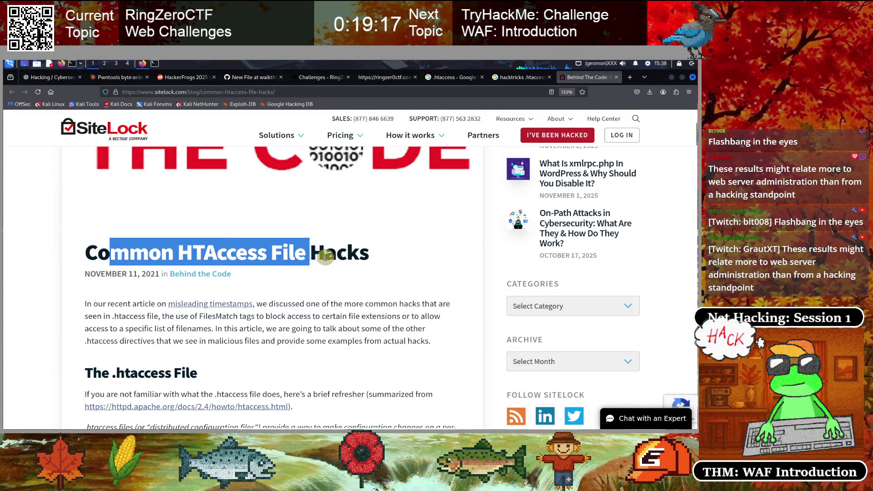
{"action": "scroll", "coordinate": [312, 312], "scroll_direction": "down", "scroll_amount": 8}
{"action": "scroll", "coordinate": [312, 317], "scroll_direction": "down", "scroll_amount": 3}
{"action": "scroll", "coordinate": [312, 317], "scroll_direction": "down", "scroll_amount": 3}
{"action": "scroll", "coordinate": [312, 317], "scroll_direction": "down", "scroll_amount": 1}
{"action": "scroll", "coordinate": [311, 318], "scroll_direction": "down", "scroll_amount": 2}
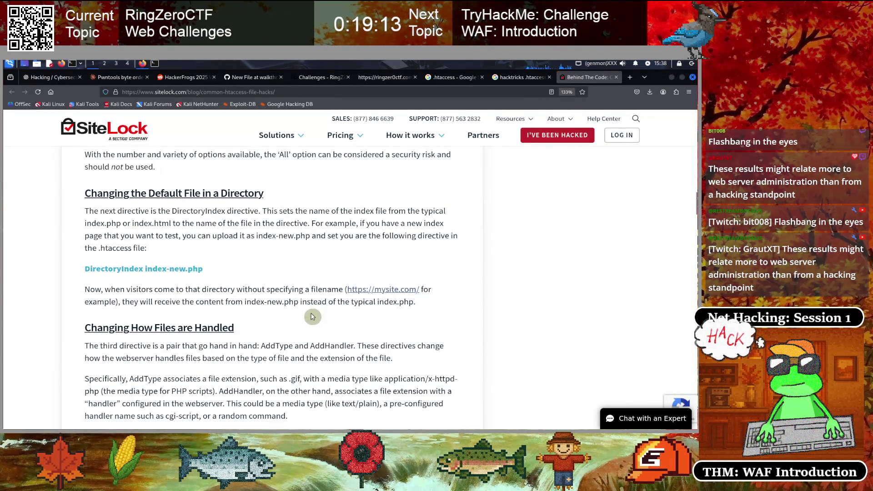
{"action": "scroll", "coordinate": [290, 332], "scroll_direction": "down", "scroll_amount": 2}
{"action": "scroll", "coordinate": [291, 323], "scroll_direction": "down", "scroll_amount": 5}
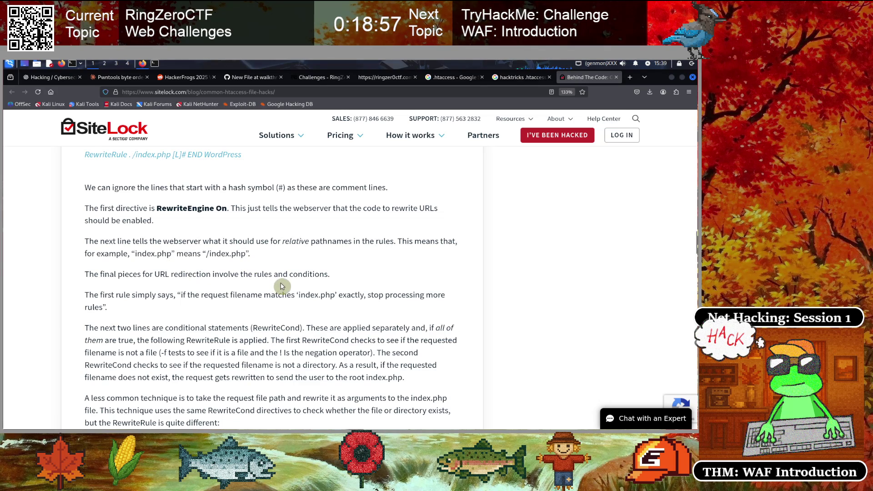
{"action": "scroll", "coordinate": [281, 286], "scroll_direction": "down", "scroll_amount": 3}
{"action": "scroll", "coordinate": [282, 287], "scroll_direction": "down", "scroll_amount": 3}
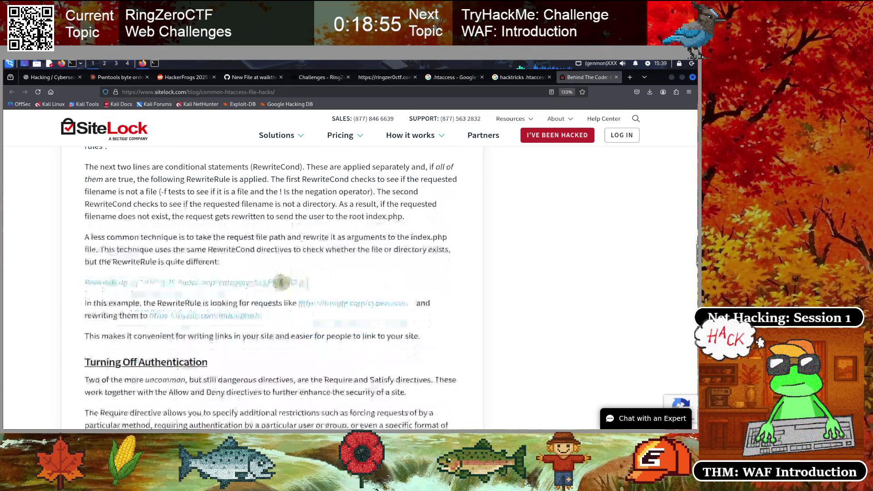
{"action": "scroll", "coordinate": [282, 287], "scroll_direction": "down", "scroll_amount": 3}
{"action": "scroll", "coordinate": [282, 287], "scroll_direction": "down", "scroll_amount": 3}
{"action": "scroll", "coordinate": [282, 286], "scroll_direction": "down", "scroll_amount": 3}
{"action": "scroll", "coordinate": [282, 287], "scroll_direction": "down", "scroll_amount": 3}
{"action": "scroll", "coordinate": [281, 286], "scroll_direction": "down", "scroll_amount": 3}
{"action": "scroll", "coordinate": [281, 287], "scroll_direction": "down", "scroll_amount": 3}
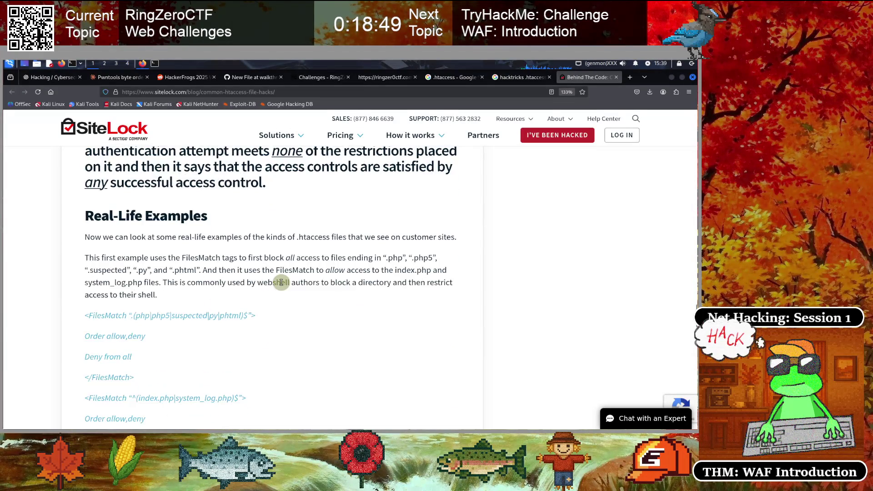
{"action": "scroll", "coordinate": [282, 287], "scroll_direction": "down", "scroll_amount": 1}
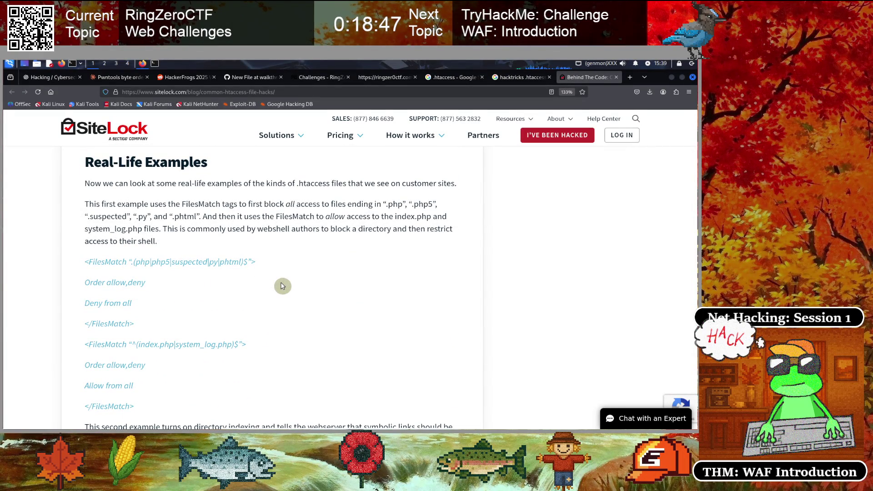
{"action": "left_click", "coordinate": [519, 78]}
{"action": "left_click", "coordinate": [373, 81]}
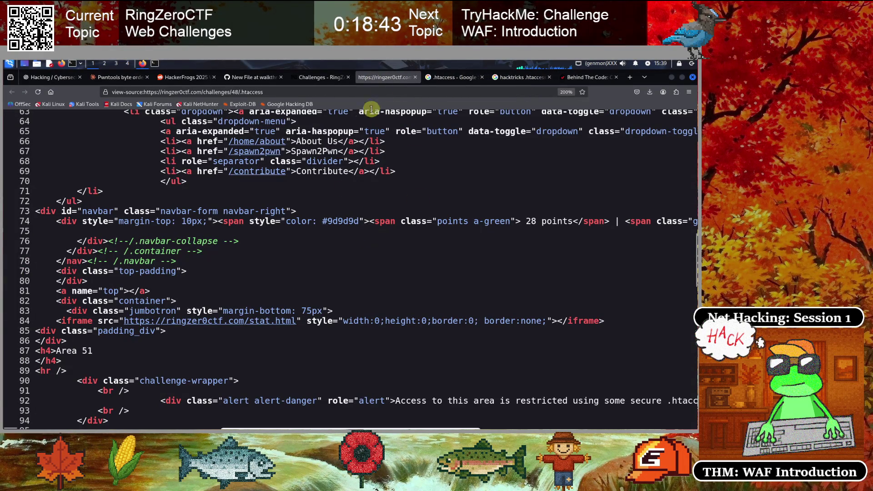
Close the source view and load the Area 51 challenge's index.php in place of .htaccess.
{"action": "left_click", "coordinate": [416, 77]}
{"action": "left_click", "coordinate": [321, 78]}
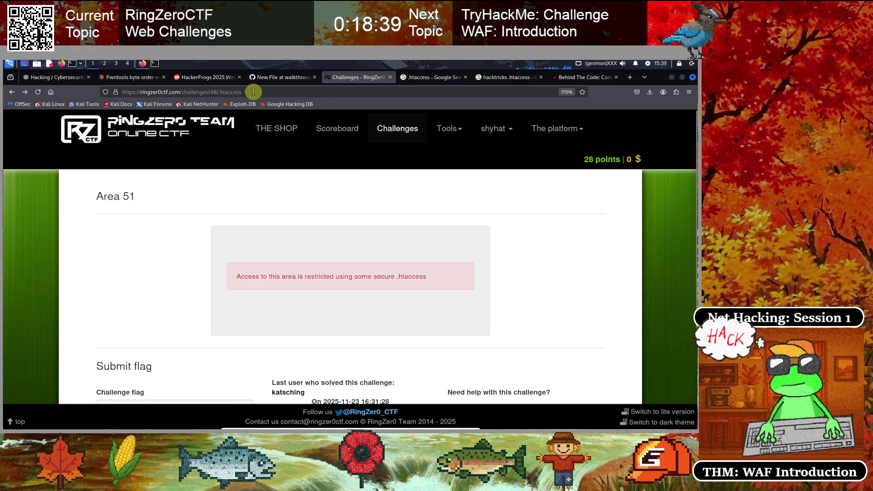
{"action": "left_click", "coordinate": [251, 92]}
{"action": "left_click", "coordinate": [251, 91]}
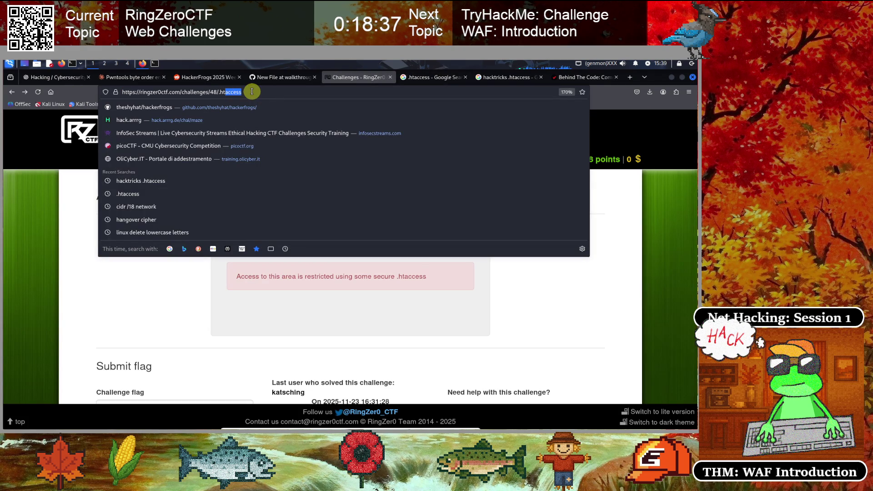
{"action": "key", "text": "BackSpace"}
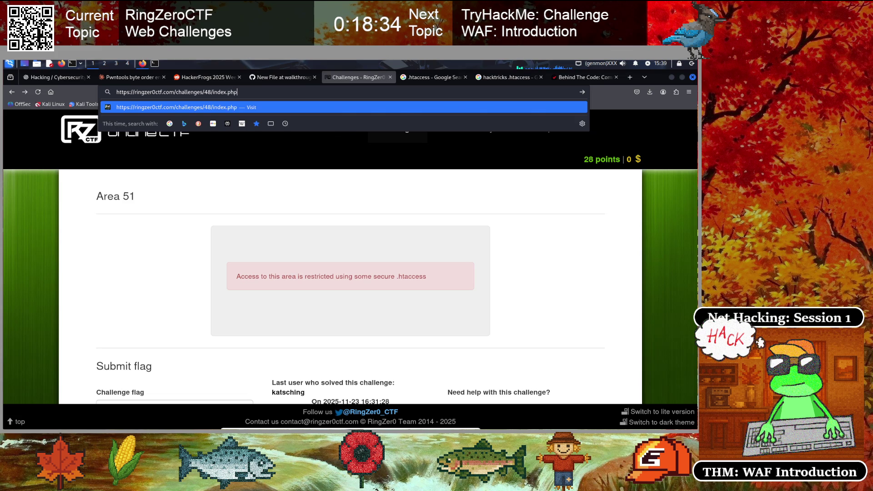
{"action": "key", "text": "Return"}
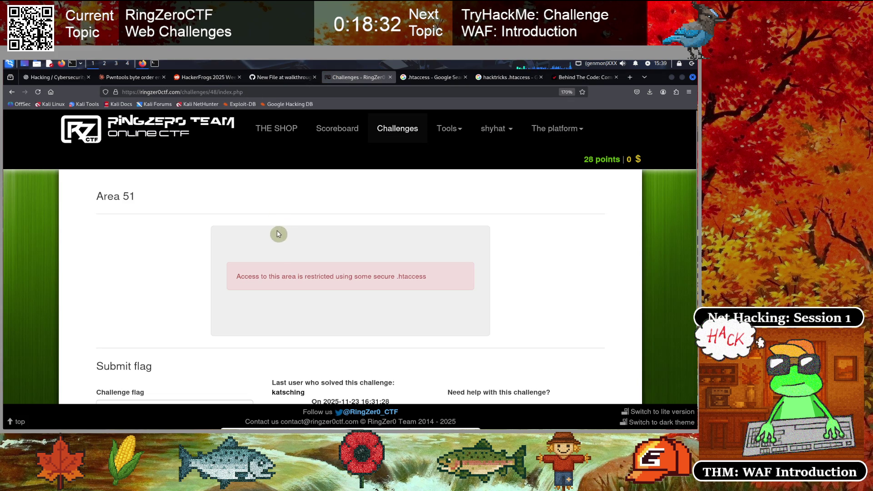
Try index.html, a random file name, and a symbol-ending path under challenge 48; access stays restricted.
{"action": "left_click", "coordinate": [257, 93]}
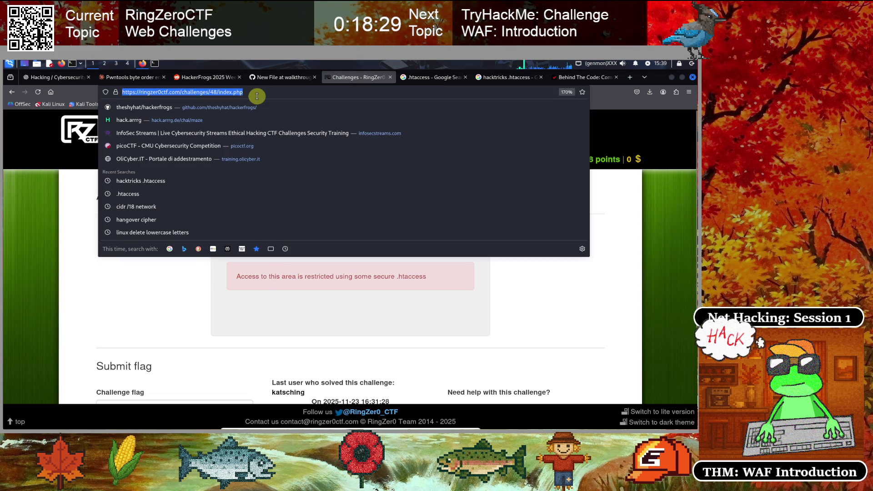
{"action": "key", "text": "End"}
{"action": "key", "text": "ctrl+shift+Left"}
{"action": "type", "text": "ht"}
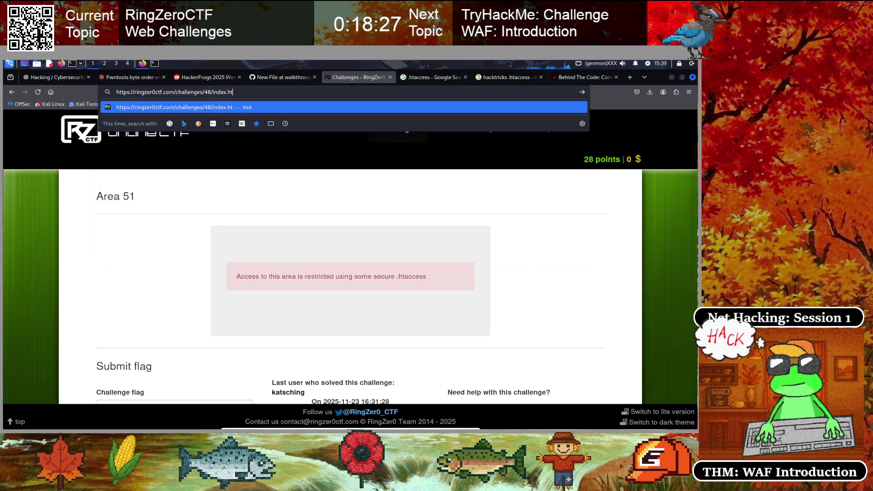
{"action": "key", "text": "Return"}
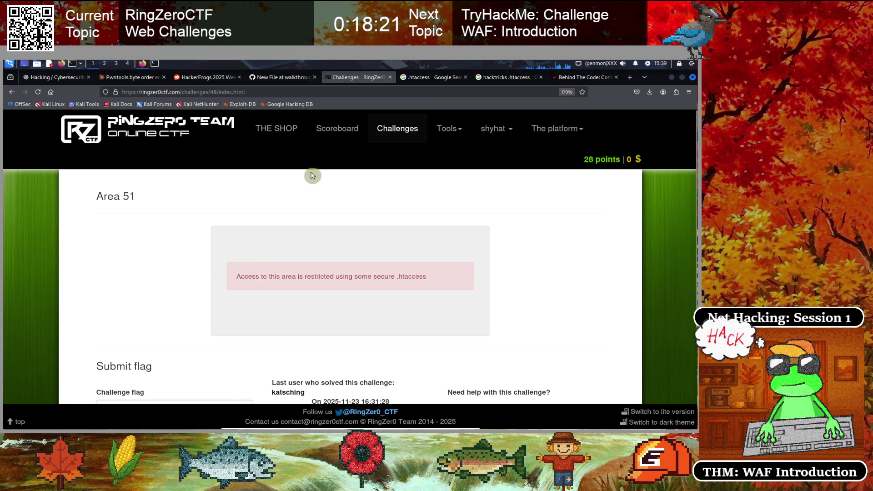
{"action": "left_click", "coordinate": [251, 92]}
{"action": "left_click", "coordinate": [253, 91]}
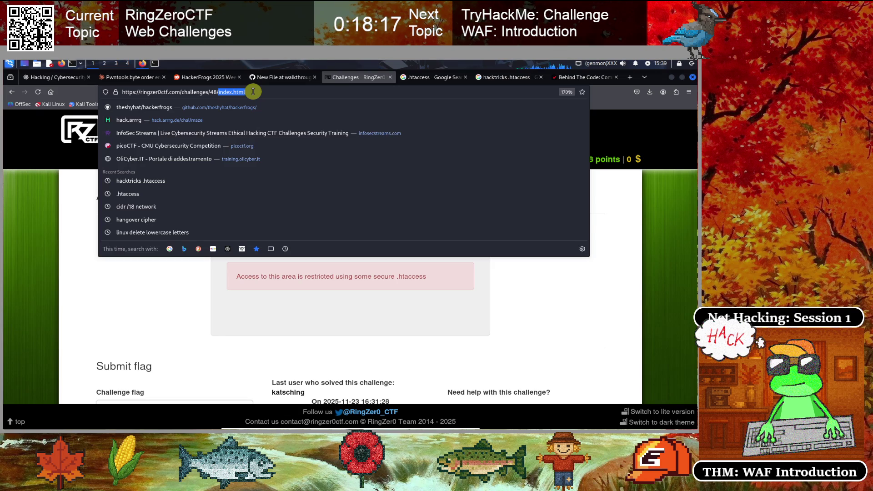
{"action": "type", "text": "fl"}
{"action": "key", "text": "Return"}
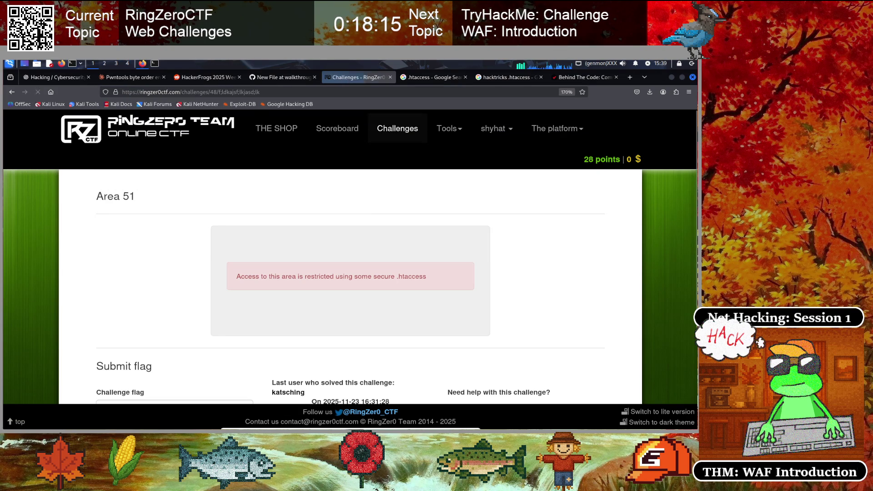
{"action": "left_click", "coordinate": [268, 92]}
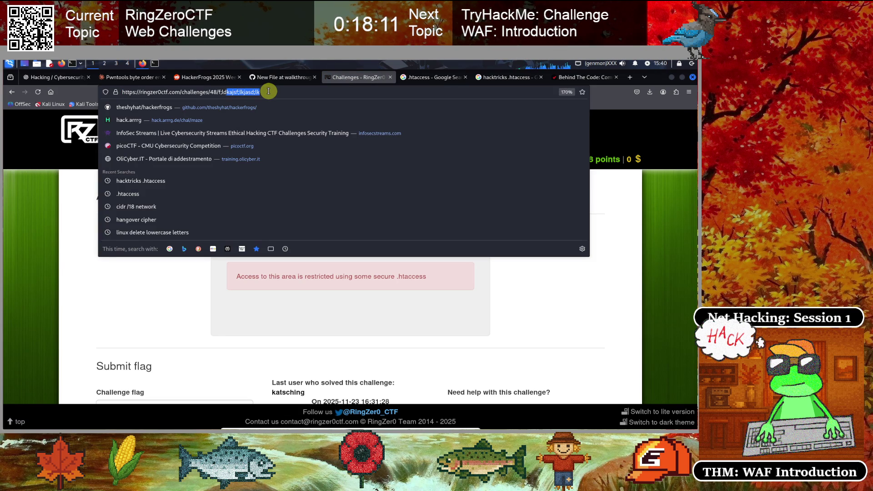
{"action": "key", "text": "BackSpace"}
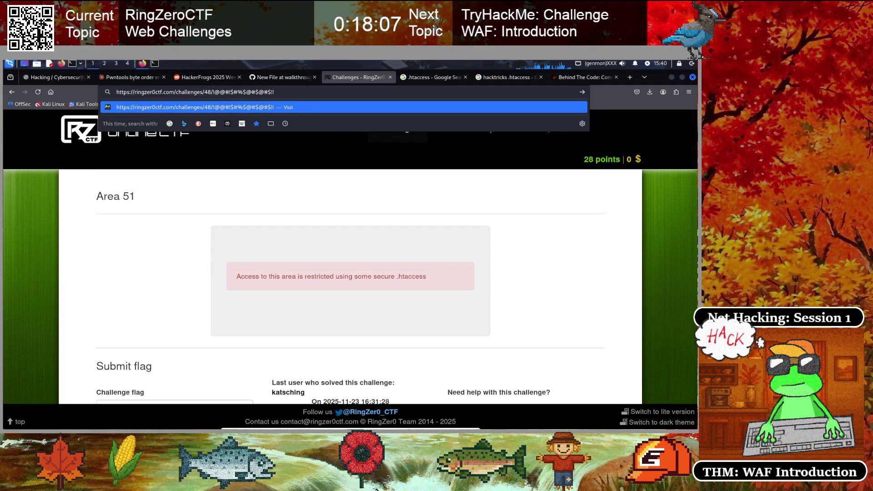
{"action": "key", "text": "Return"}
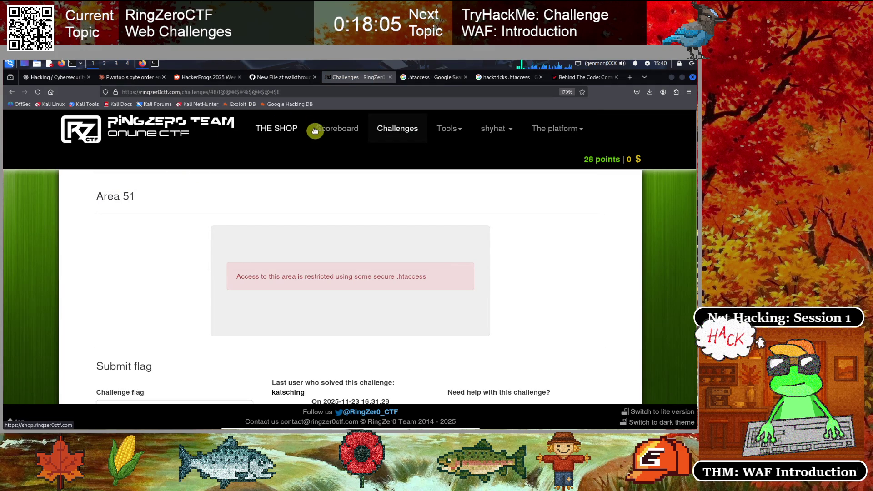
Trim the address back to /challenges/ and load the RingZer0 challenges overview.
{"action": "left_click", "coordinate": [307, 91]}
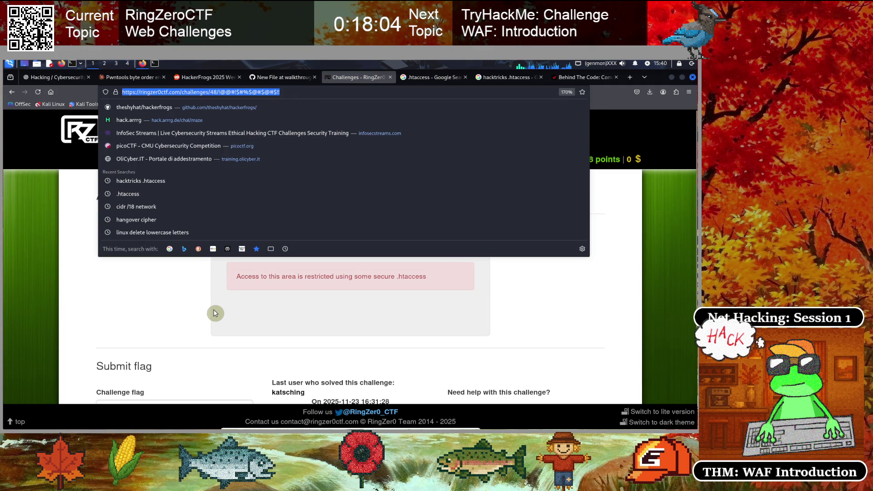
{"action": "key", "text": "End"}
{"action": "key", "text": "shift+Left"}
{"action": "key", "text": "shift+Left"}
{"action": "key", "text": "shift+Left"}
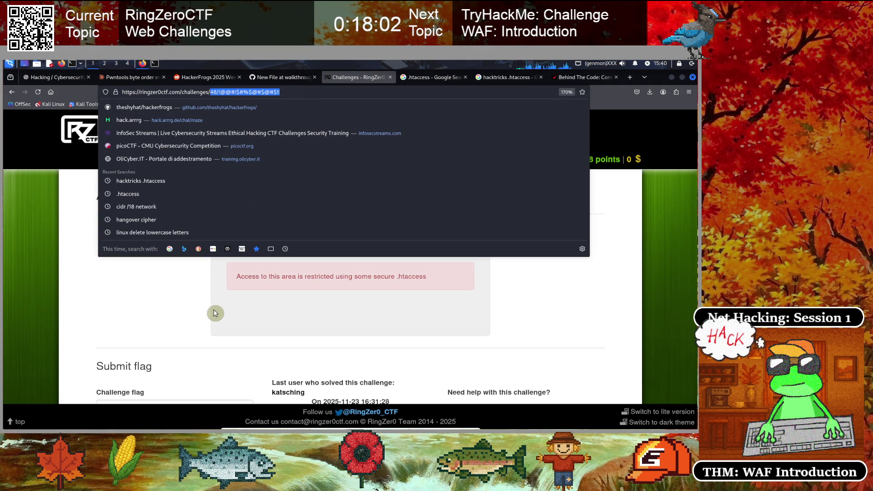
{"action": "key", "text": "BackSpace"}
{"action": "key", "text": "Return"}
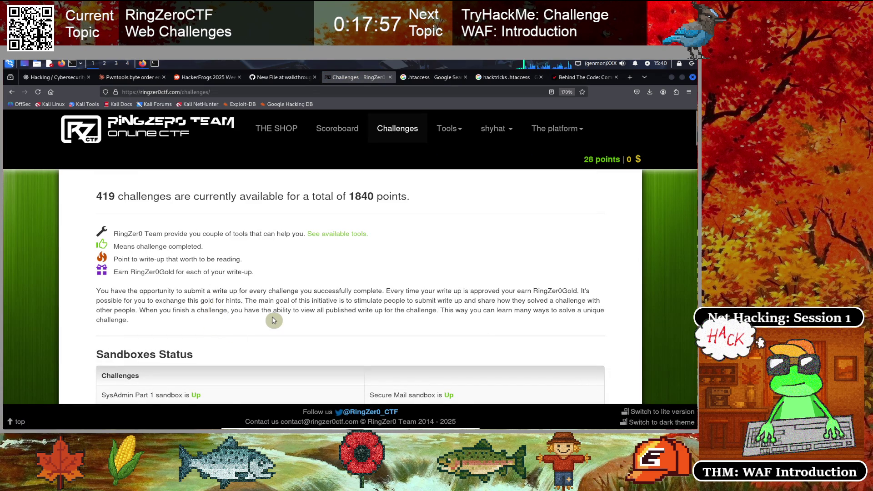
{"action": "scroll", "coordinate": [273, 321], "scroll_direction": "down", "scroll_amount": 3}
{"action": "scroll", "coordinate": [273, 320], "scroll_direction": "down", "scroll_amount": 2}
{"action": "scroll", "coordinate": [273, 320], "scroll_direction": "down", "scroll_amount": 5}
{"action": "scroll", "coordinate": [273, 320], "scroll_direction": "down", "scroll_amount": 5}
{"action": "scroll", "coordinate": [273, 320], "scroll_direction": "down", "scroll_amount": 5}
{"action": "scroll", "coordinate": [273, 320], "scroll_direction": "up", "scroll_amount": 3}
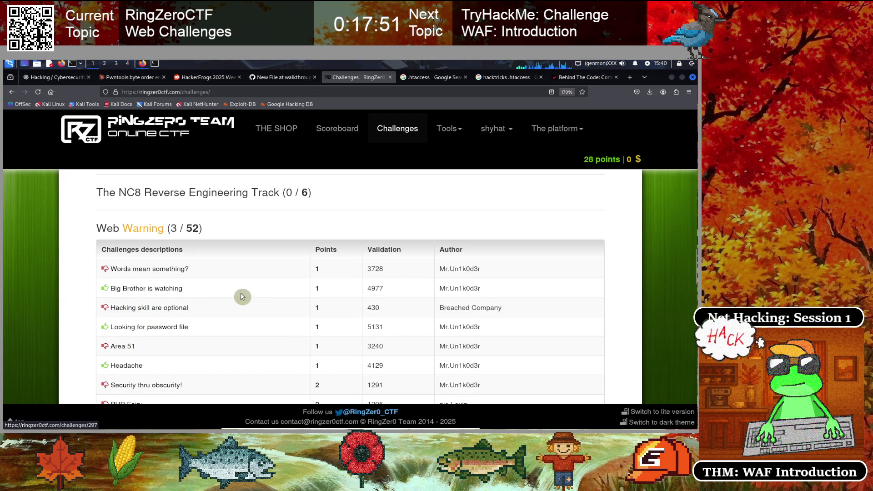
Peek at the 'Words mean something?' challenge, go back, and reopen Area 51 from the Web Warning list.
{"action": "left_click", "coordinate": [139, 268]}
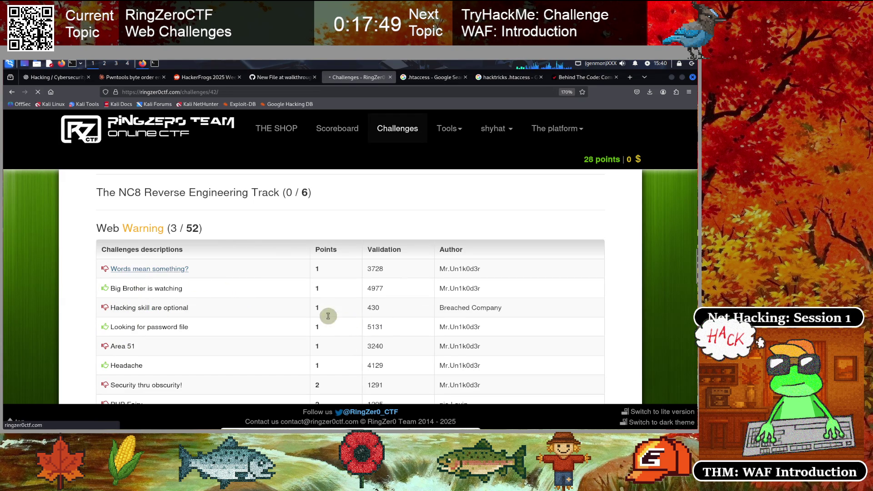
{"action": "left_click", "coordinate": [12, 92]}
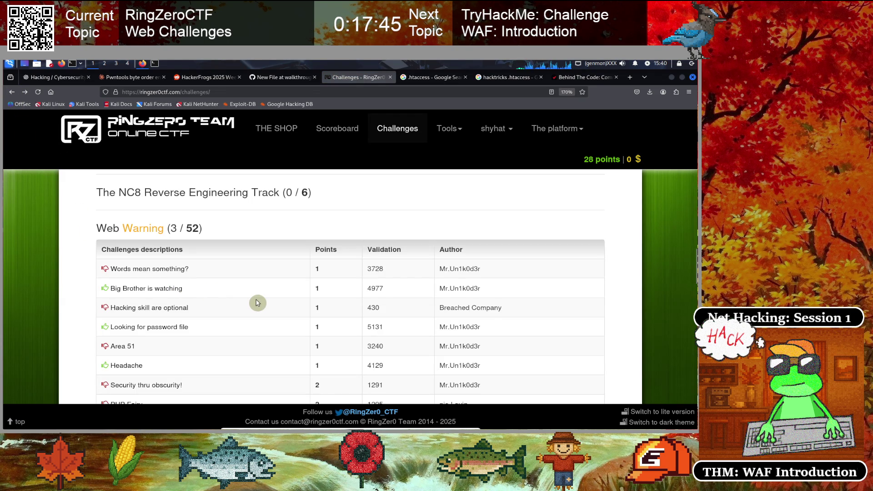
{"action": "left_click", "coordinate": [129, 346]}
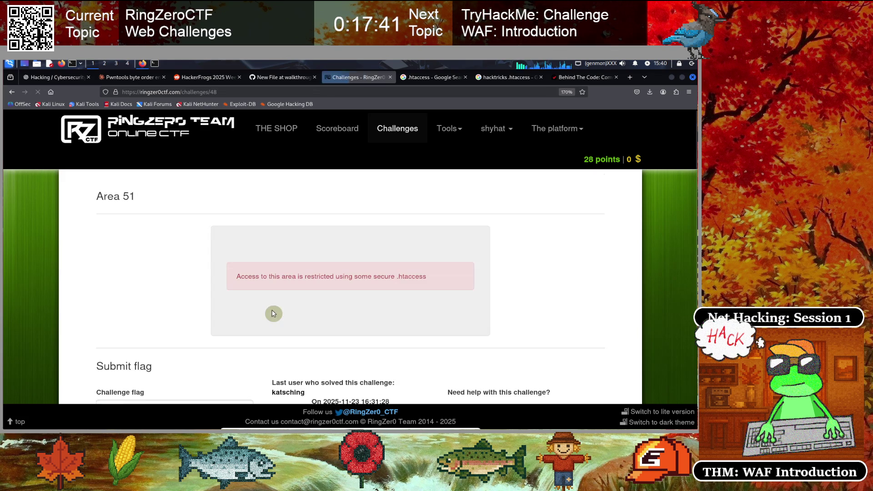
{"action": "scroll", "coordinate": [276, 310], "scroll_direction": "down", "scroll_amount": 3}
{"action": "scroll", "coordinate": [281, 309], "scroll_direction": "up", "scroll_amount": 2}
{"action": "scroll", "coordinate": [280, 308], "scroll_direction": "up", "scroll_amount": 1}
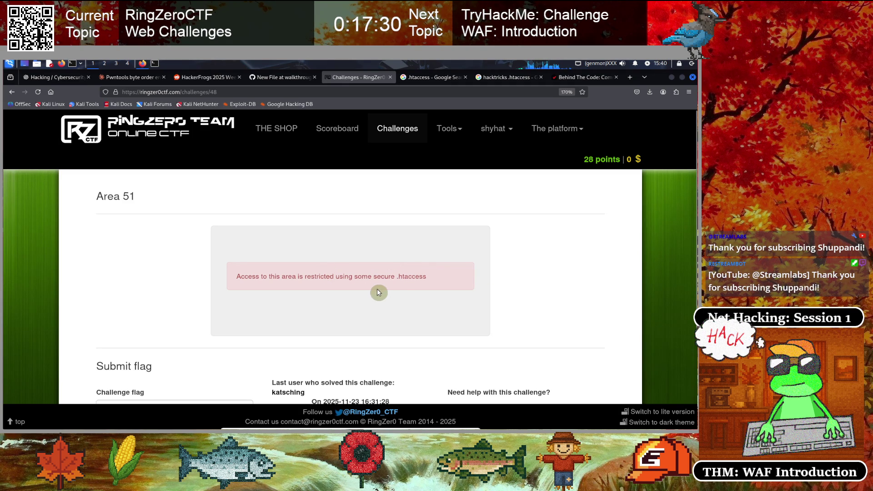
Highlight the SiteLock summary sentence on how attackers use .htaccess files, then return to Area 51.
{"action": "left_click", "coordinate": [579, 77]}
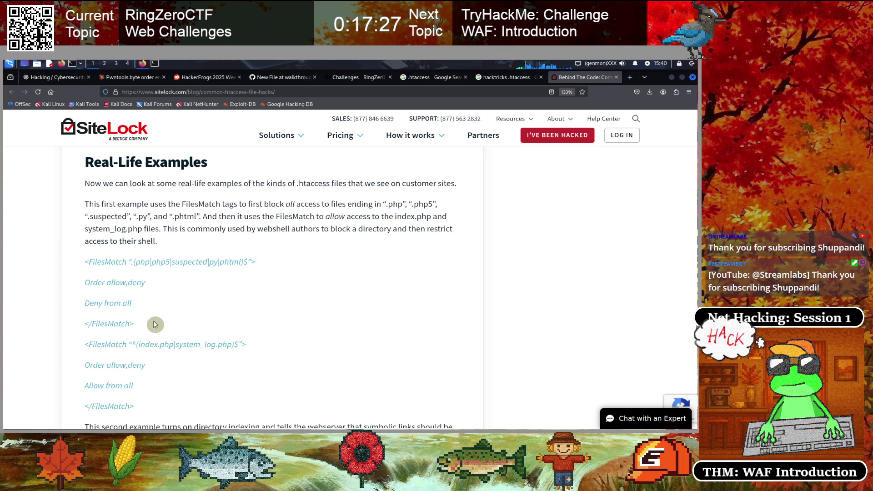
{"action": "scroll", "coordinate": [155, 316], "scroll_direction": "down", "scroll_amount": 2}
{"action": "scroll", "coordinate": [154, 317], "scroll_direction": "down", "scroll_amount": 2}
{"action": "scroll", "coordinate": [155, 317], "scroll_direction": "down", "scroll_amount": 2}
{"action": "scroll", "coordinate": [155, 317], "scroll_direction": "down", "scroll_amount": 2}
{"action": "scroll", "coordinate": [154, 316], "scroll_direction": "down", "scroll_amount": 5}
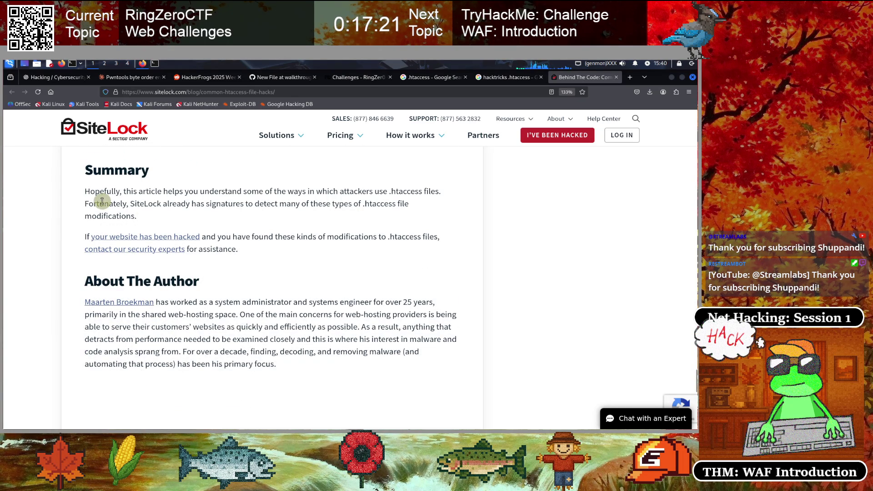
{"action": "left_click_drag", "start_coordinate": [187, 191], "coordinate": [437, 193]}
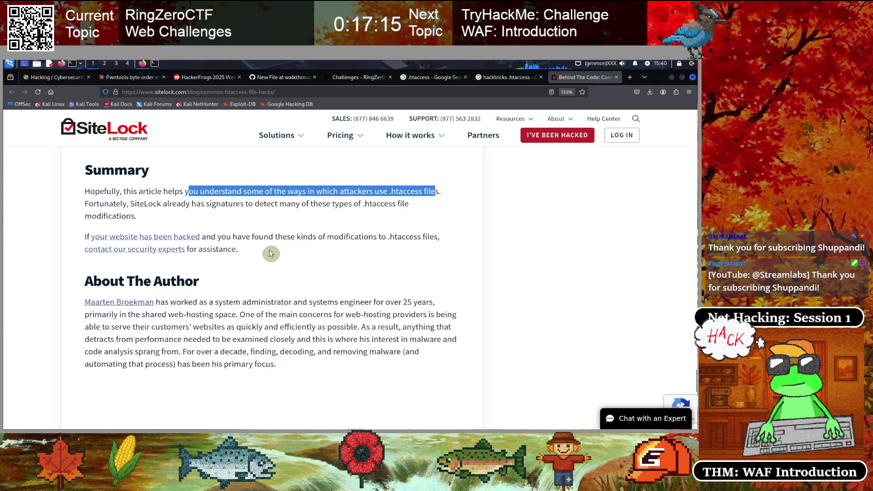
{"action": "scroll", "coordinate": [263, 246], "scroll_direction": "up", "scroll_amount": 1}
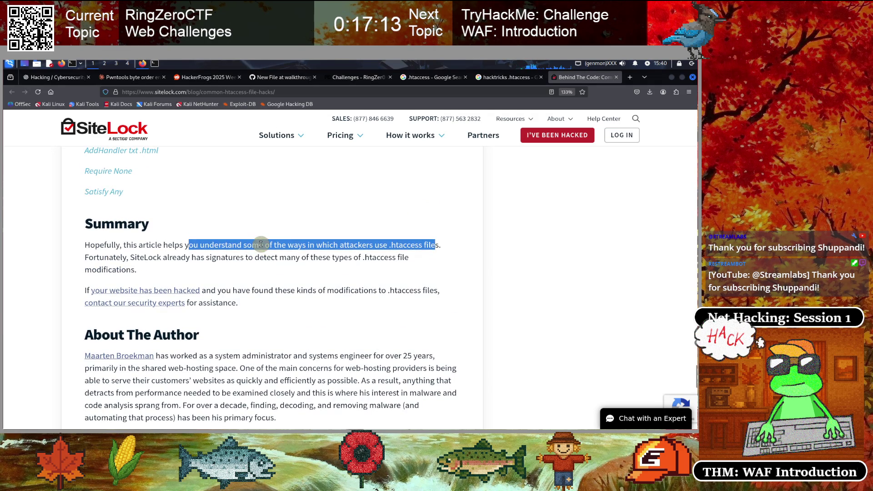
{"action": "scroll", "coordinate": [261, 246], "scroll_direction": "down", "scroll_amount": 1}
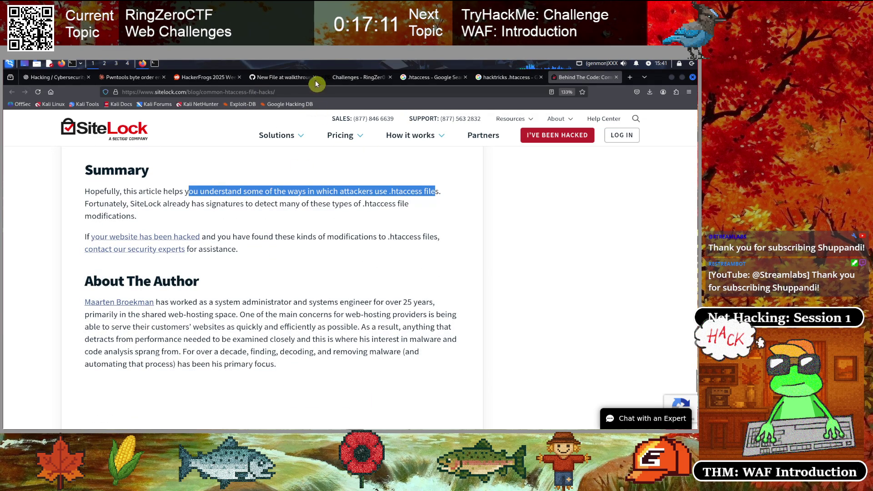
{"action": "left_click", "coordinate": [346, 79]}
Request the challenges/.htaccess address in place of 48 and glance at the downloads list.
{"action": "left_click", "coordinate": [260, 92]}
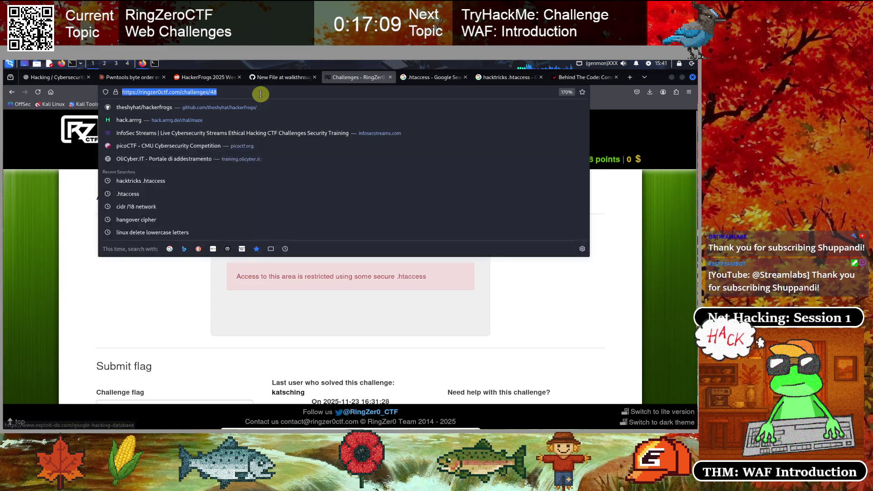
{"action": "key", "text": "Right"}
{"action": "key", "text": "Left"}
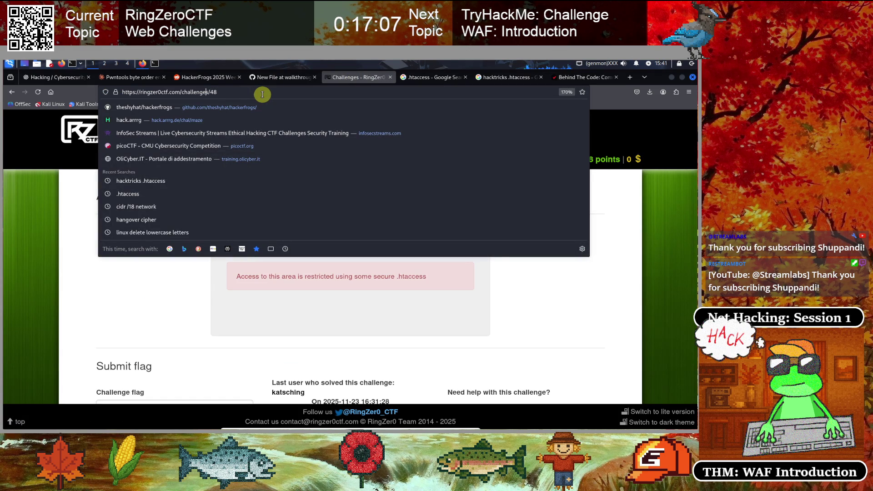
{"action": "type", "text": "."}
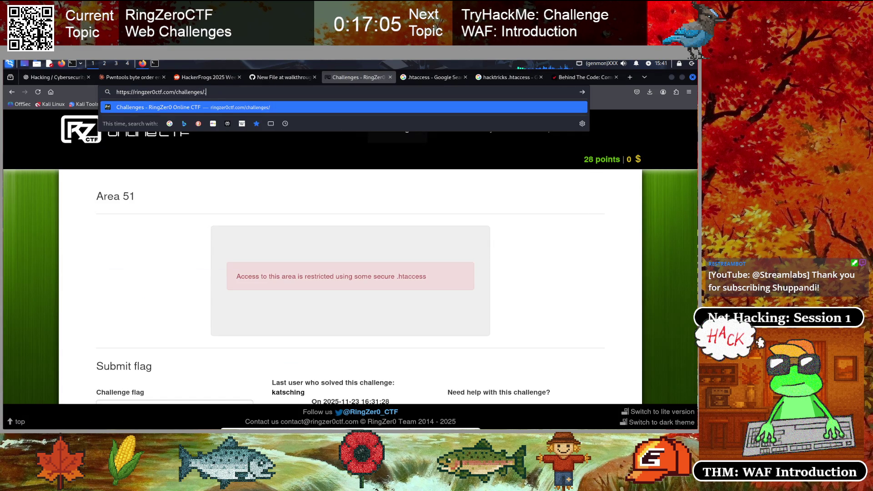
{"action": "type", "text": "htaccess"}
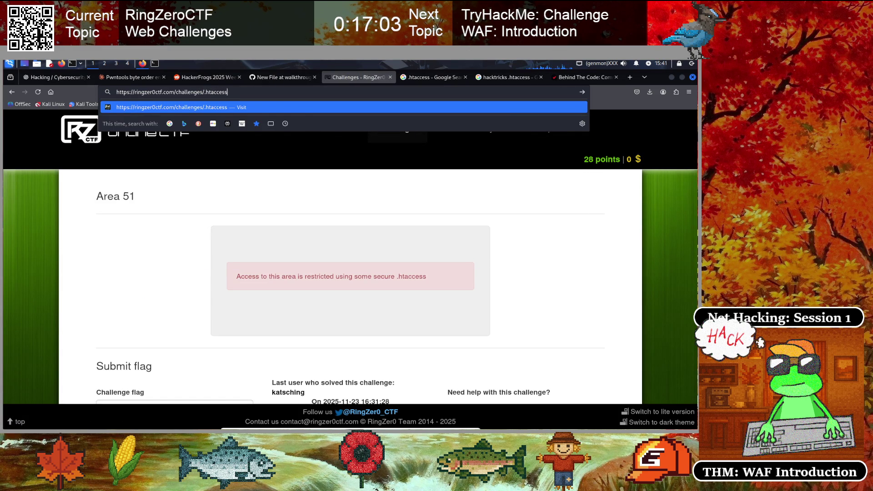
{"action": "key", "text": "Return"}
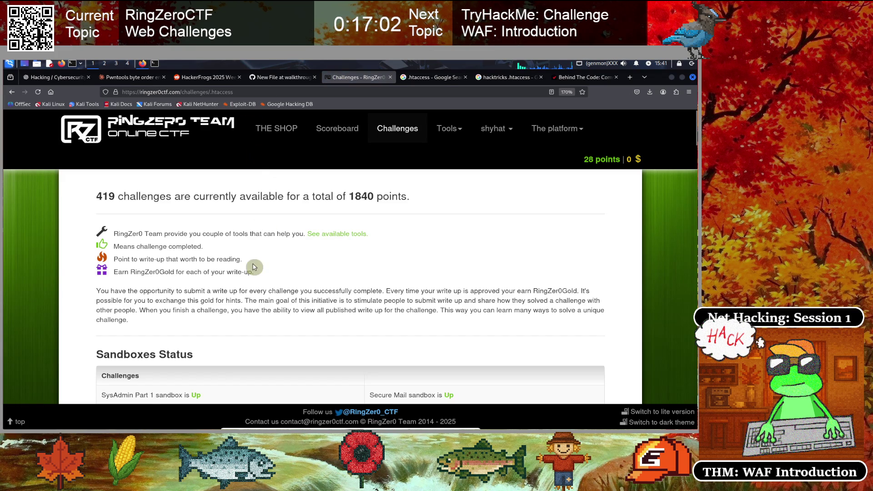
{"action": "scroll", "coordinate": [258, 267], "scroll_direction": "down", "scroll_amount": 3}
{"action": "scroll", "coordinate": [259, 268], "scroll_direction": "down", "scroll_amount": 2}
{"action": "scroll", "coordinate": [258, 268], "scroll_direction": "up", "scroll_amount": 4}
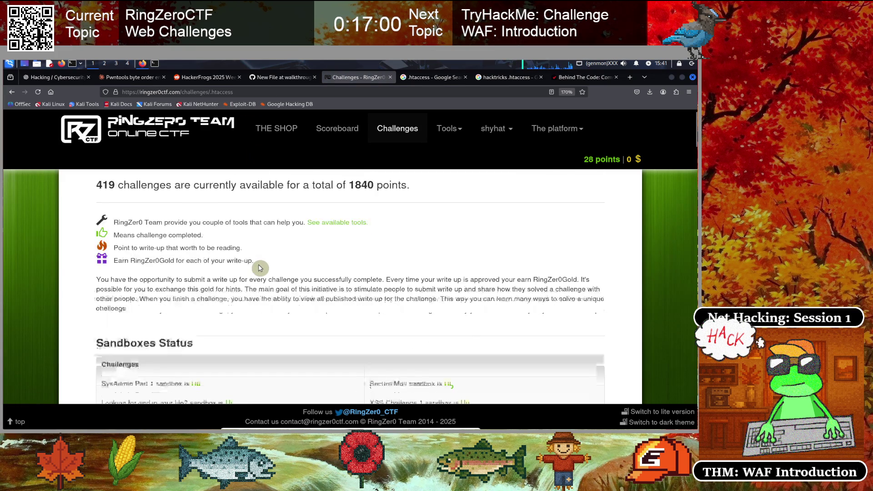
{"action": "scroll", "coordinate": [258, 264], "scroll_direction": "down", "scroll_amount": 4}
{"action": "scroll", "coordinate": [258, 264], "scroll_direction": "up", "scroll_amount": 3}
{"action": "scroll", "coordinate": [258, 264], "scroll_direction": "up", "scroll_amount": 1}
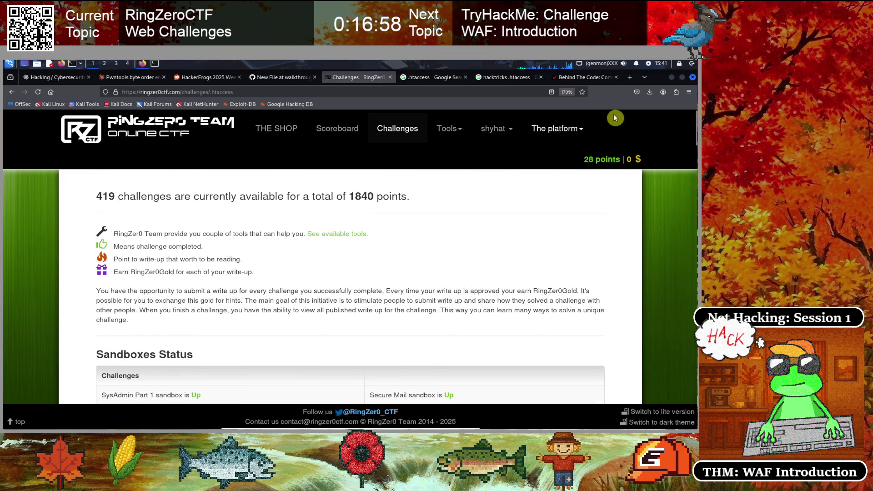
{"action": "left_click", "coordinate": [650, 92]}
{"action": "left_click", "coordinate": [651, 94]}
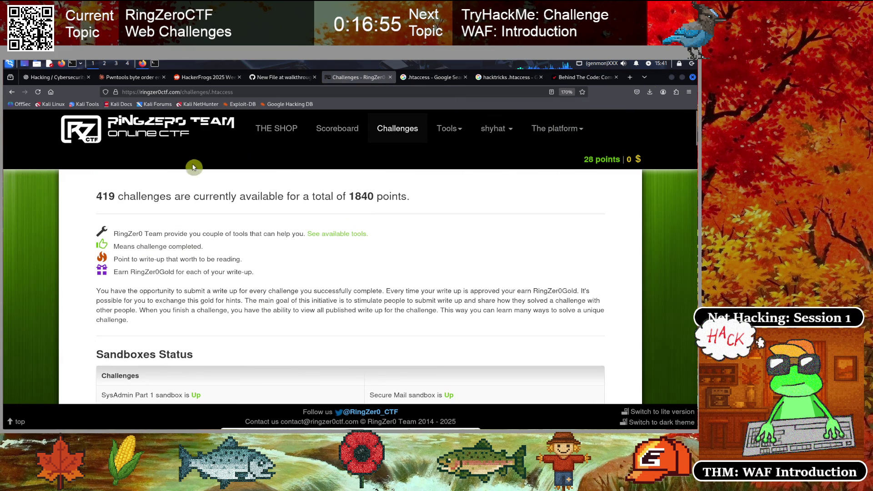
Reload Area 51, then again with ?debug=True appended; the restricted notice remains.
{"action": "left_click", "coordinate": [259, 92]}
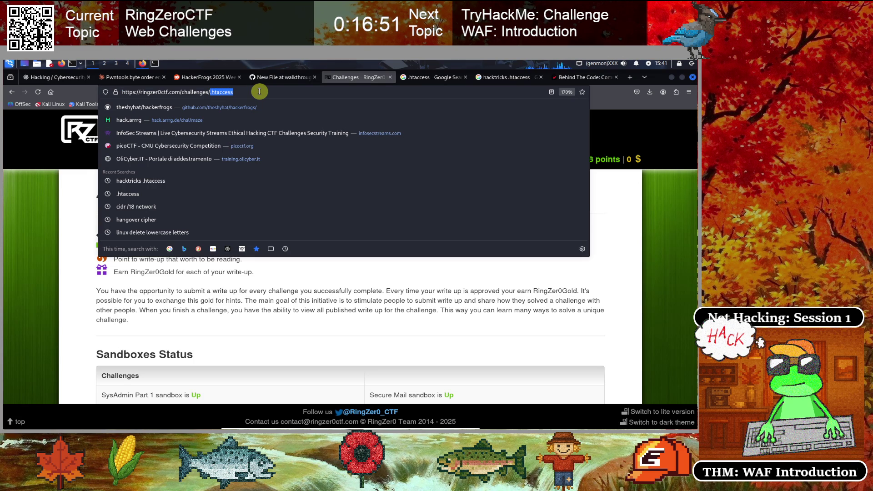
{"action": "type", "text": "48"}
{"action": "key", "text": "Return"}
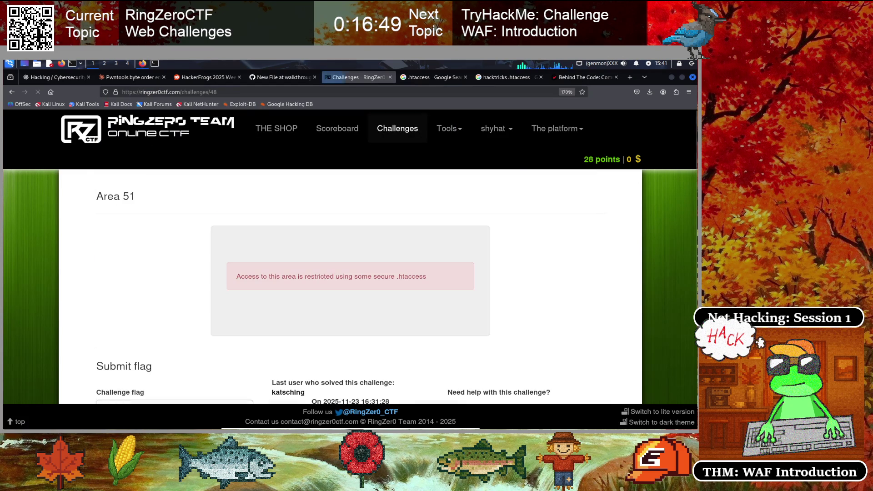
{"action": "scroll", "coordinate": [196, 309], "scroll_direction": "down", "scroll_amount": 2}
{"action": "scroll", "coordinate": [196, 309], "scroll_direction": "up", "scroll_amount": 2}
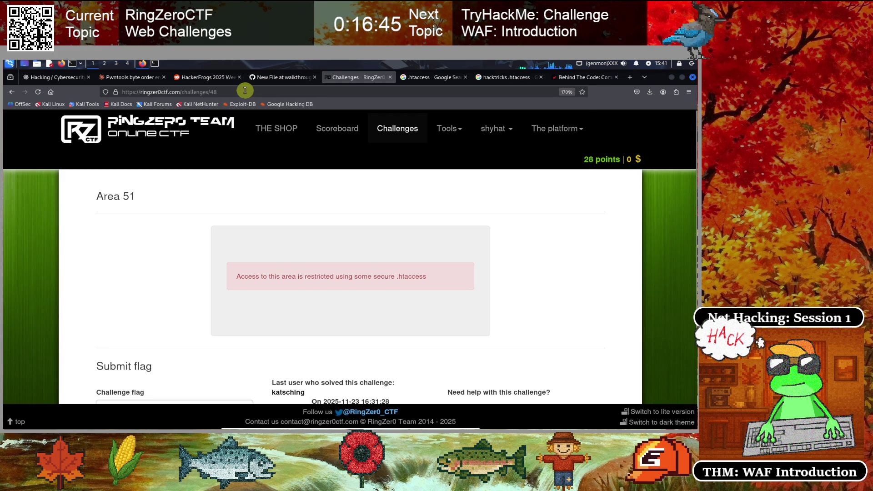
{"action": "left_click", "coordinate": [244, 91]}
{"action": "key", "text": "End"}
{"action": "type", "text": "?"}
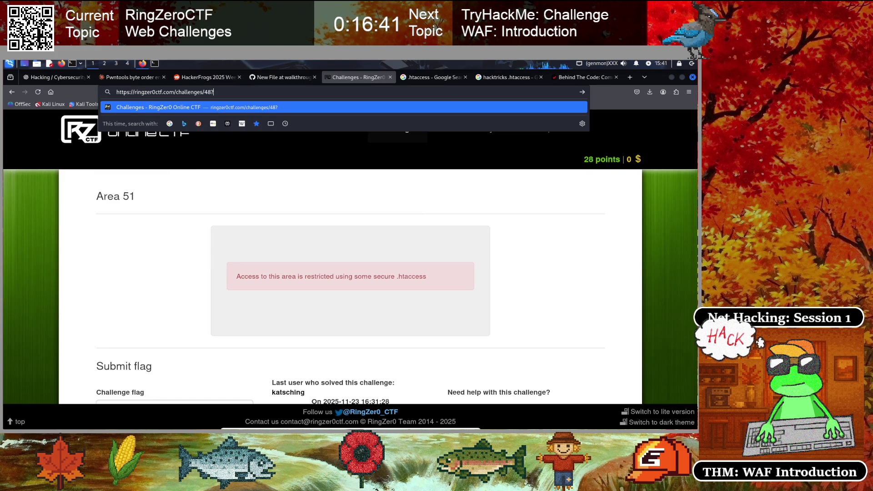
{"action": "type", "text": "debug=True"}
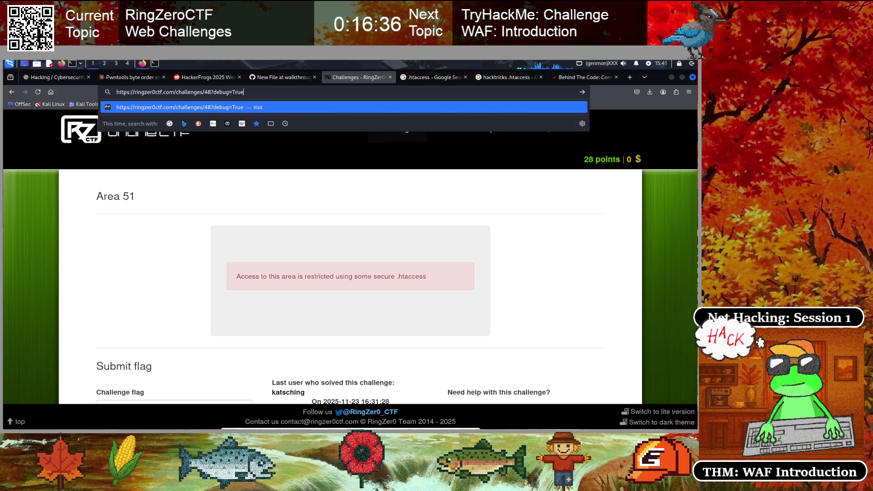
{"action": "key", "text": "Return"}
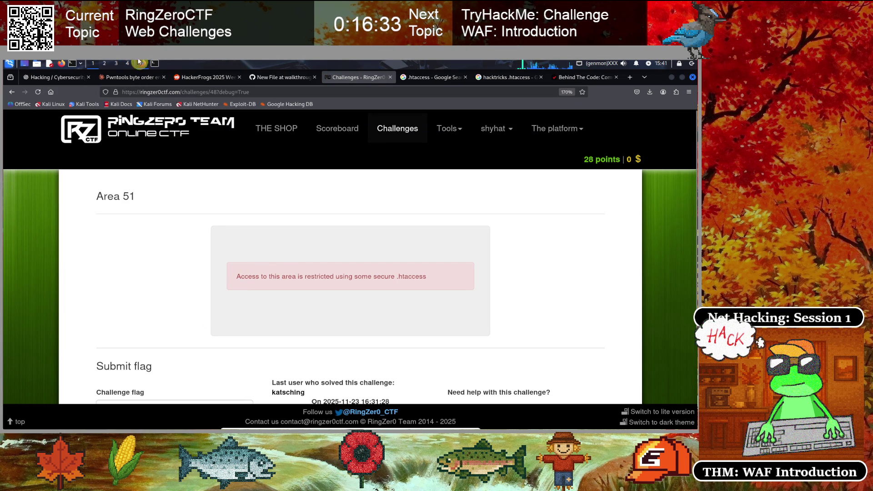
{"action": "left_click", "coordinate": [157, 65]}
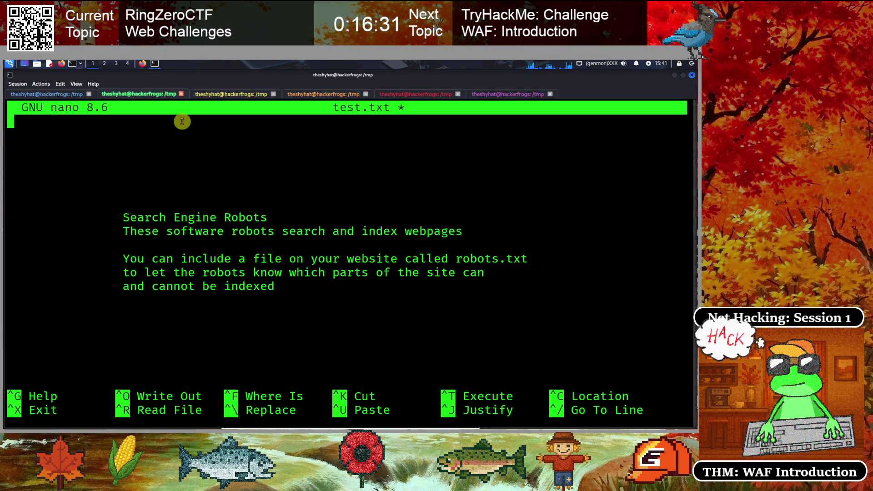
{"action": "left_click", "coordinate": [153, 64]}
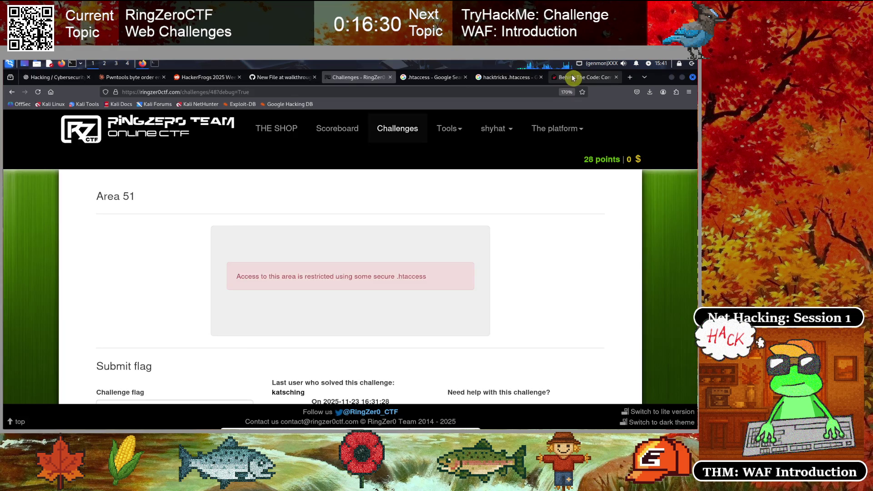
Run a web search for '.htaccess hacks' in a new tab.
{"action": "left_click", "coordinate": [568, 77]}
{"action": "scroll", "coordinate": [267, 325], "scroll_direction": "down", "scroll_amount": 1}
{"action": "scroll", "coordinate": [267, 328], "scroll_direction": "up", "scroll_amount": 2}
{"action": "scroll", "coordinate": [268, 328], "scroll_direction": "up", "scroll_amount": 1}
{"action": "scroll", "coordinate": [267, 327], "scroll_direction": "up", "scroll_amount": 3}
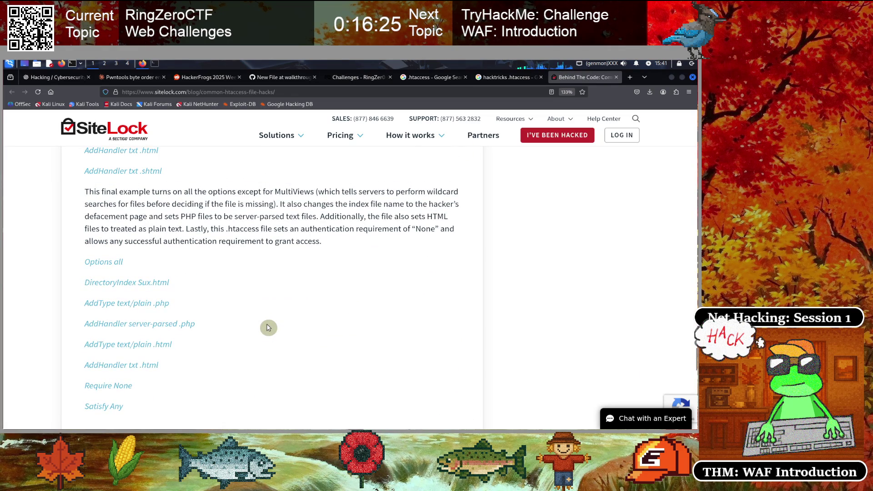
{"action": "scroll", "coordinate": [267, 328], "scroll_direction": "up", "scroll_amount": 1}
{"action": "scroll", "coordinate": [268, 328], "scroll_direction": "up", "scroll_amount": 2}
{"action": "scroll", "coordinate": [267, 328], "scroll_direction": "up", "scroll_amount": 2}
{"action": "scroll", "coordinate": [268, 328], "scroll_direction": "up", "scroll_amount": 2}
{"action": "scroll", "coordinate": [268, 327], "scroll_direction": "up", "scroll_amount": 3}
{"action": "scroll", "coordinate": [253, 333], "scroll_direction": "up", "scroll_amount": 3}
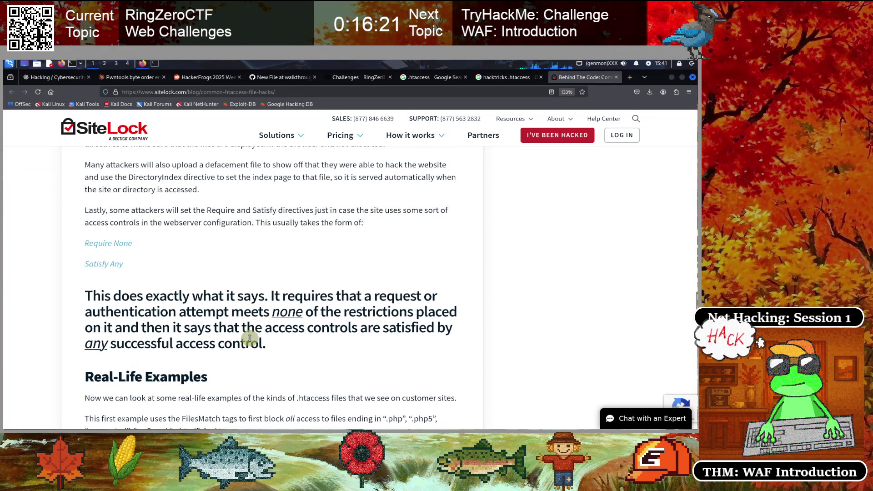
{"action": "scroll", "coordinate": [172, 361], "scroll_direction": "up", "scroll_amount": 1}
{"action": "scroll", "coordinate": [172, 362], "scroll_direction": "up", "scroll_amount": 2}
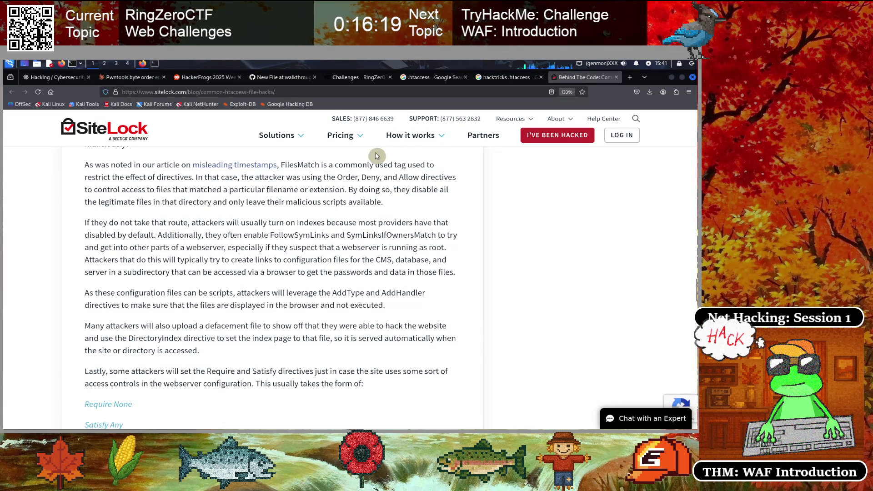
{"action": "left_click", "coordinate": [630, 78]}
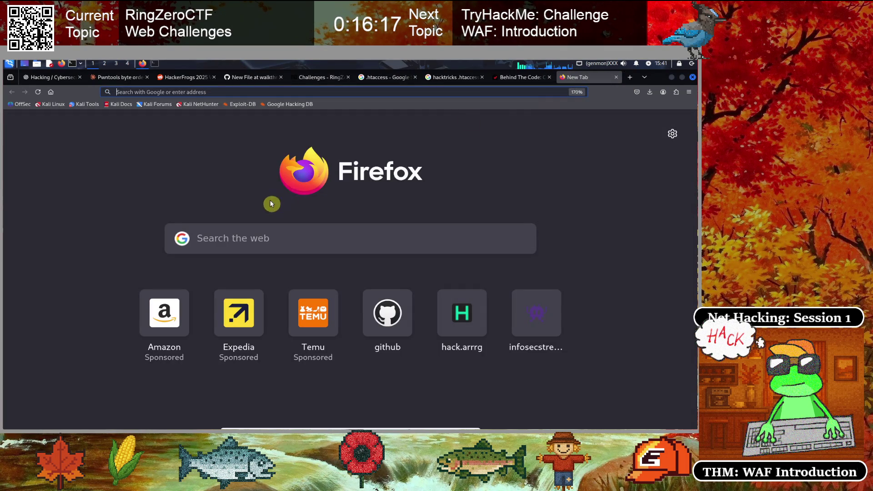
{"action": "left_click", "coordinate": [222, 234]}
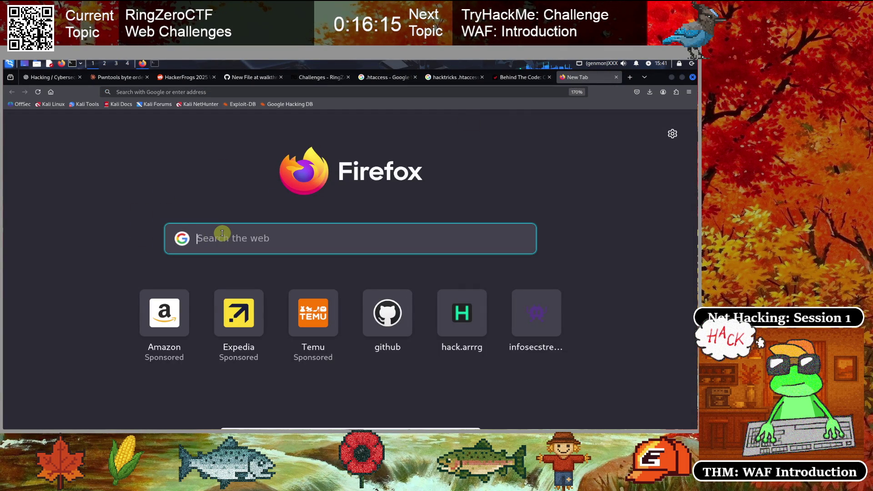
{"action": "type", "text": ".htaccess hacks"}
{"action": "key", "text": "Return"}
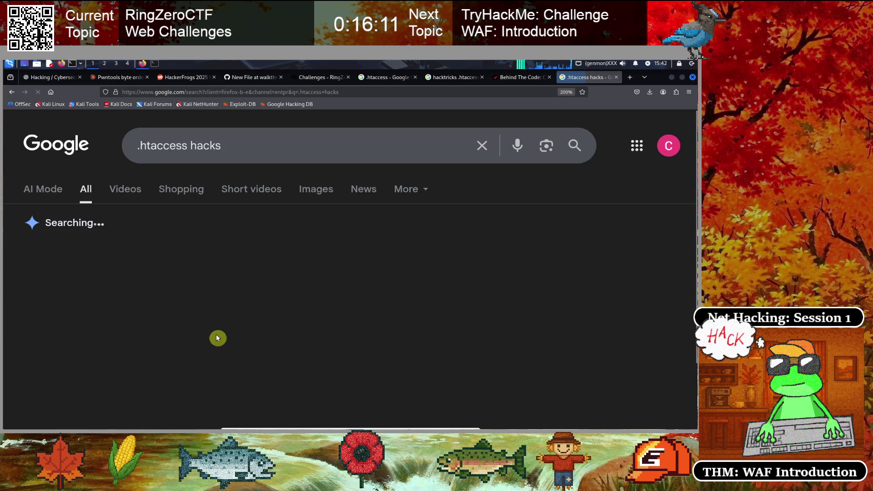
{"action": "scroll", "coordinate": [178, 313], "scroll_direction": "down", "scroll_amount": 5}
{"action": "scroll", "coordinate": [176, 310], "scroll_direction": "down", "scroll_amount": 5}
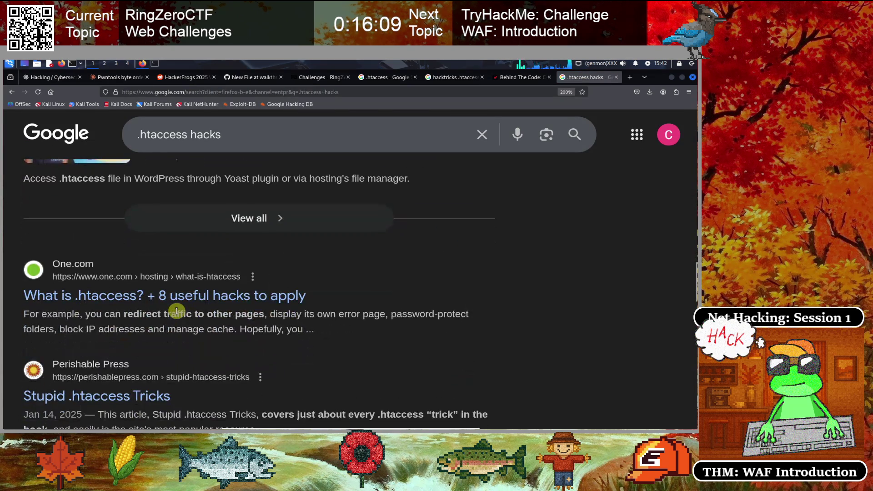
{"action": "scroll", "coordinate": [176, 310], "scroll_direction": "down", "scroll_amount": 2}
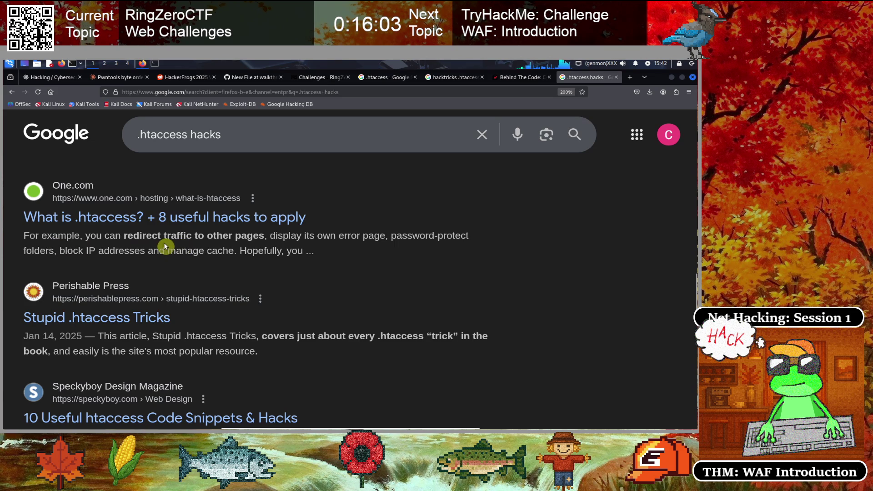
Open the One.com .htaccess hacks result in its own tab and switch to it.
{"action": "right_click", "coordinate": [179, 219]}
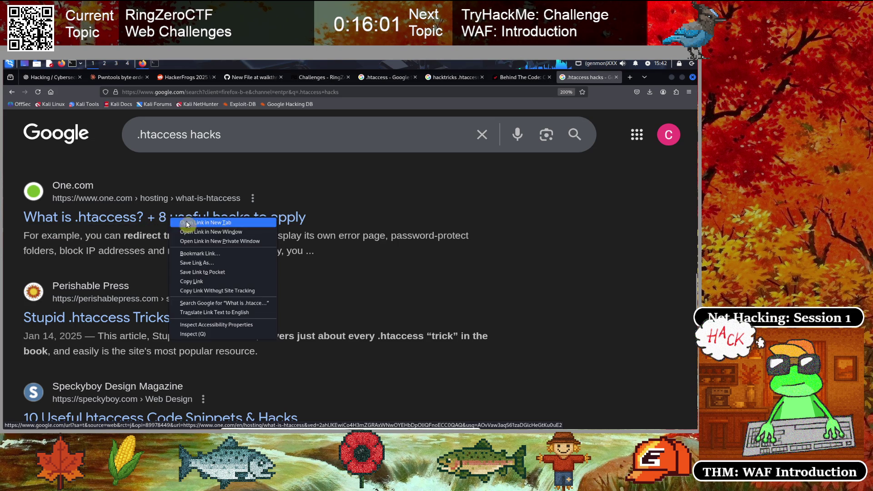
{"action": "left_click", "coordinate": [204, 222]}
{"action": "left_click", "coordinate": [591, 78]}
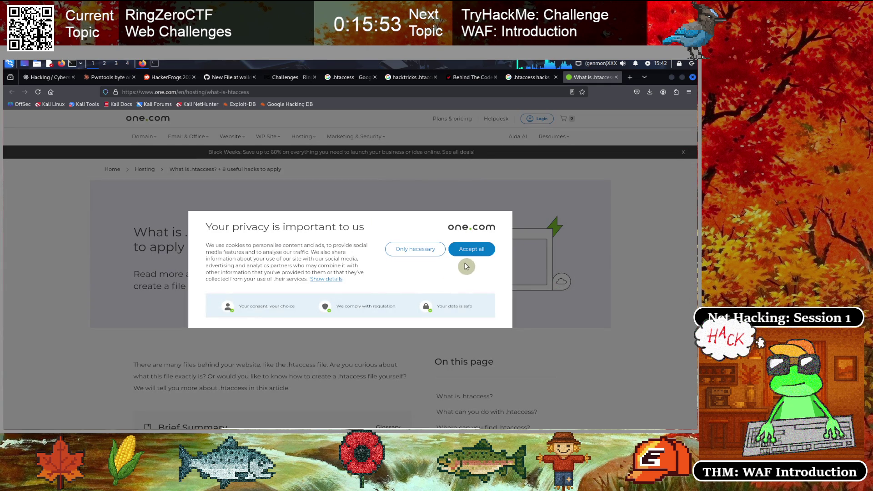
Accept One.com's cookies, read its article on .htaccess uses and locations, then return to the hacktricks .htaccess results.
{"action": "left_click", "coordinate": [471, 250]}
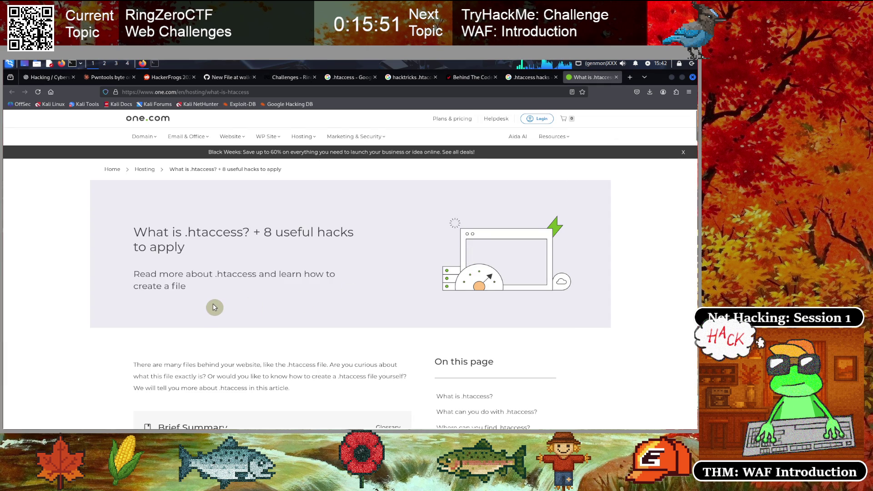
{"action": "key", "text": "ctrl+plus"}
{"action": "key", "text": "ctrl+plus"}
{"action": "key", "text": "ctrl+plus"}
{"action": "scroll", "coordinate": [214, 307], "scroll_direction": "down", "scroll_amount": 1}
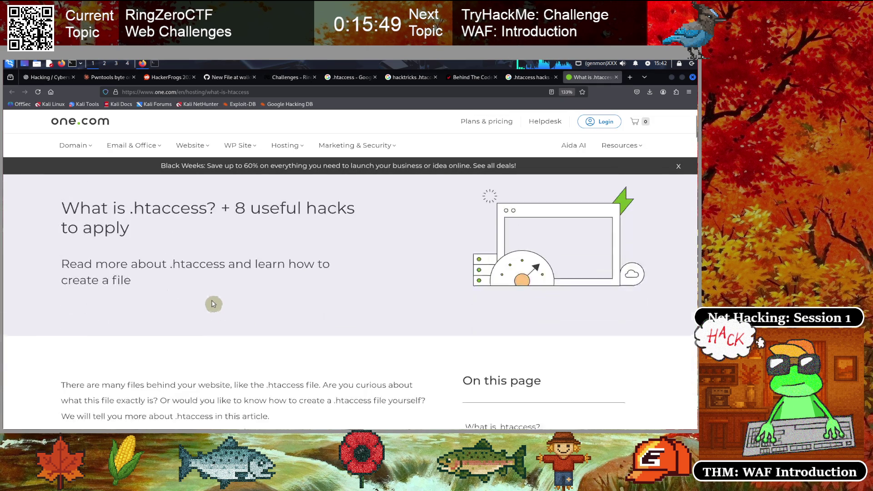
{"action": "scroll", "coordinate": [213, 305], "scroll_direction": "down", "scroll_amount": 2}
{"action": "scroll", "coordinate": [212, 300], "scroll_direction": "down", "scroll_amount": 1}
{"action": "scroll", "coordinate": [214, 302], "scroll_direction": "down", "scroll_amount": 1}
{"action": "scroll", "coordinate": [214, 303], "scroll_direction": "down", "scroll_amount": 1}
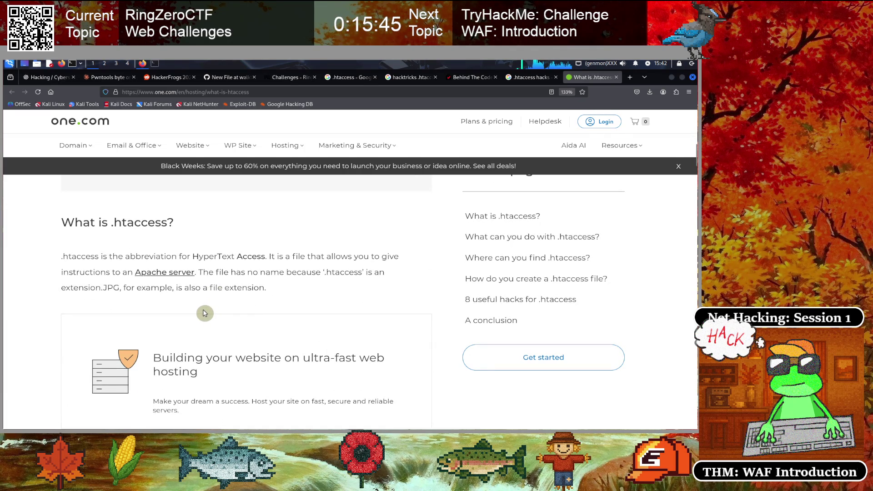
{"action": "key", "text": "ctrl+minus"}
{"action": "scroll", "coordinate": [207, 312], "scroll_direction": "down", "scroll_amount": 1}
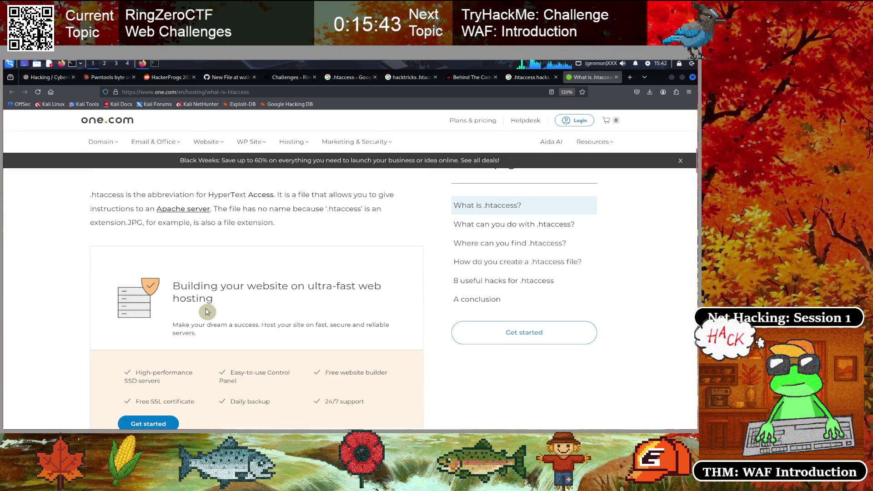
{"action": "scroll", "coordinate": [207, 312], "scroll_direction": "down", "scroll_amount": 1}
{"action": "scroll", "coordinate": [207, 311], "scroll_direction": "down", "scroll_amount": 1}
{"action": "scroll", "coordinate": [206, 309], "scroll_direction": "down", "scroll_amount": 1}
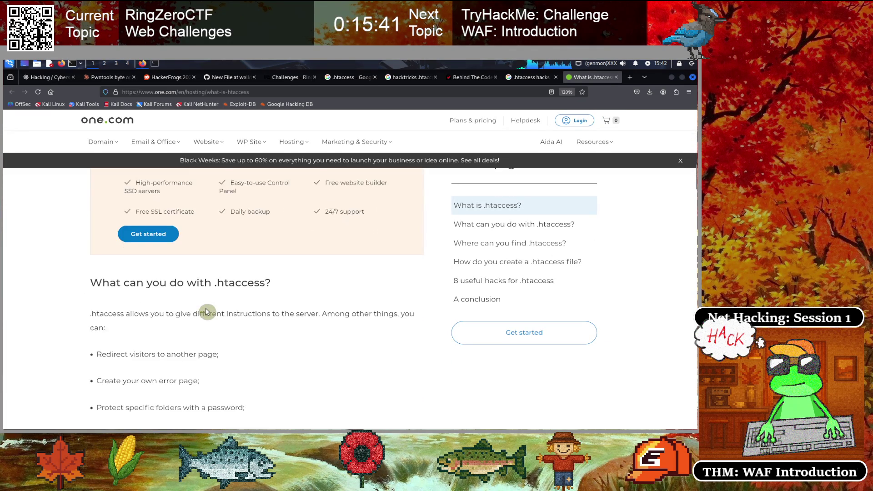
{"action": "scroll", "coordinate": [205, 307], "scroll_direction": "down", "scroll_amount": 1}
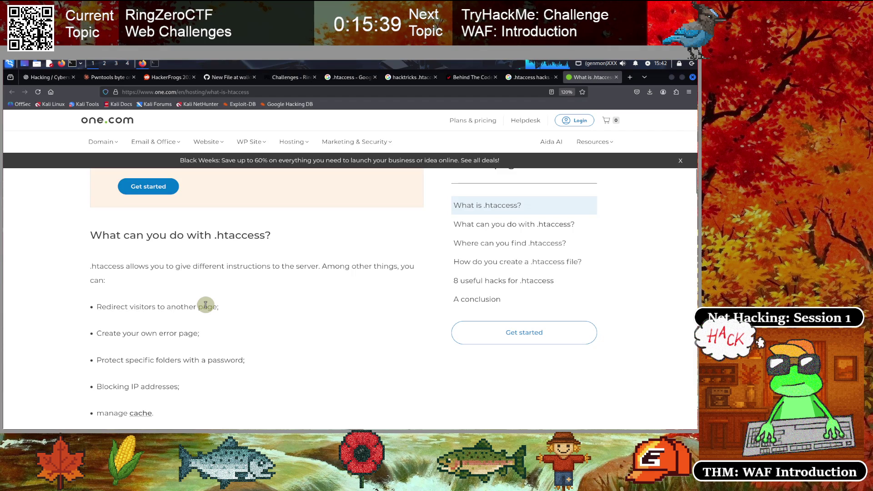
{"action": "scroll", "coordinate": [205, 307], "scroll_direction": "down", "scroll_amount": 1}
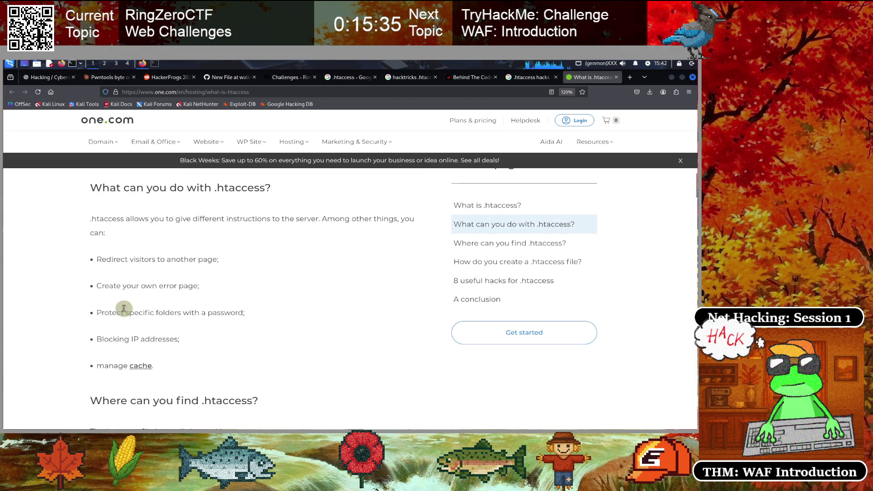
{"action": "scroll", "coordinate": [184, 307], "scroll_direction": "down", "scroll_amount": 1}
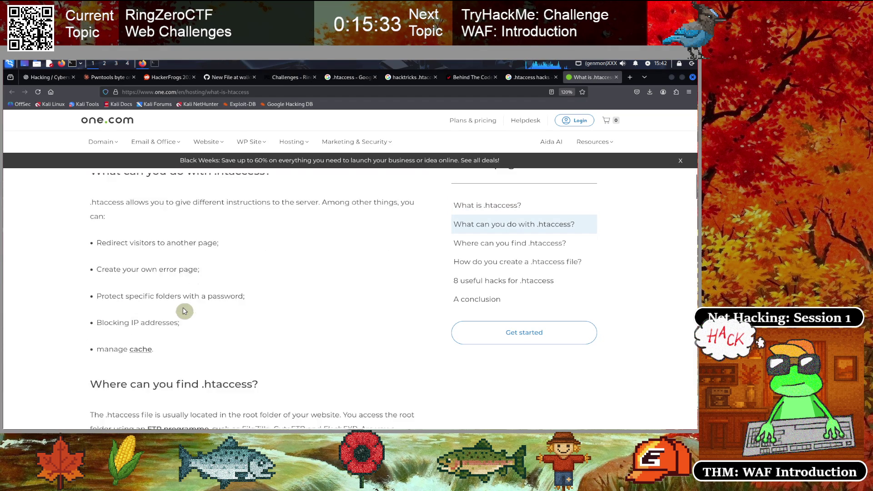
{"action": "scroll", "coordinate": [184, 311], "scroll_direction": "down", "scroll_amount": 1}
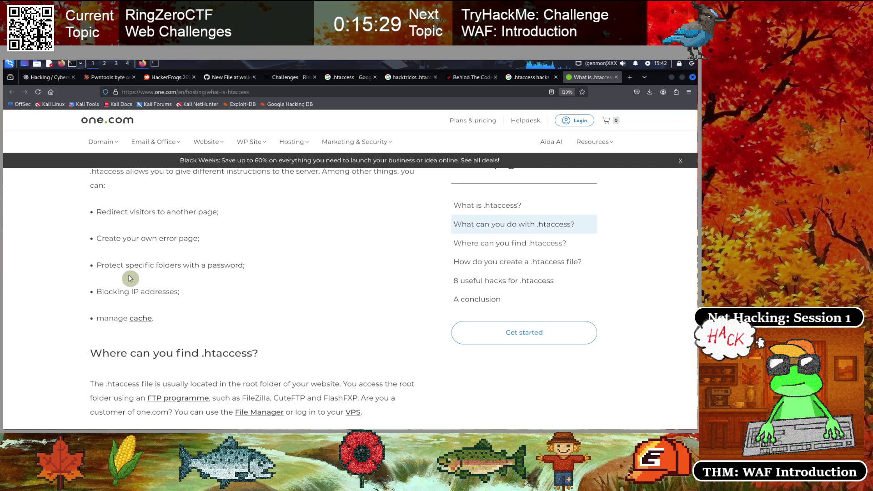
{"action": "scroll", "coordinate": [127, 275], "scroll_direction": "down", "scroll_amount": 1}
{"action": "scroll", "coordinate": [107, 241], "scroll_direction": "down", "scroll_amount": 2}
{"action": "scroll", "coordinate": [98, 266], "scroll_direction": "up", "scroll_amount": 2}
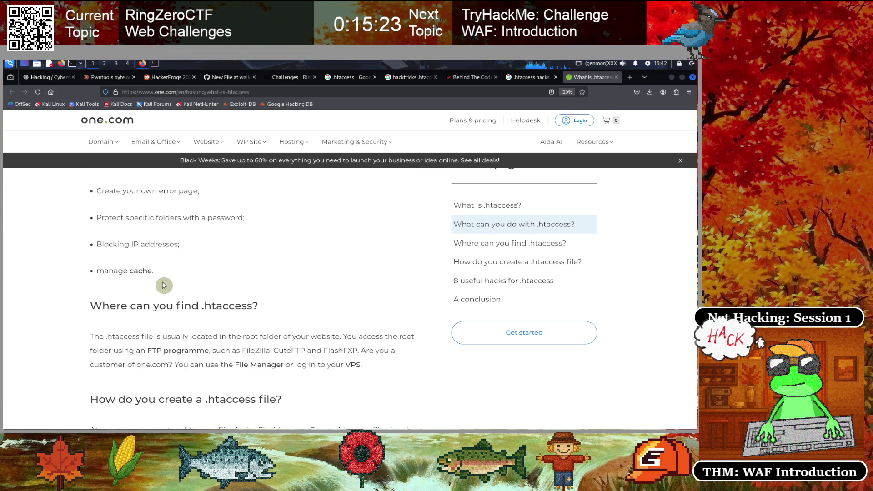
{"action": "scroll", "coordinate": [164, 285], "scroll_direction": "down", "scroll_amount": 1}
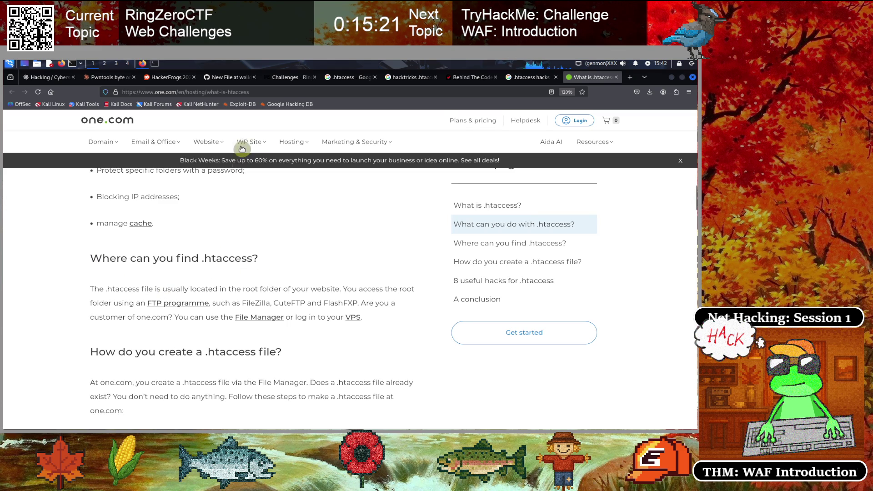
{"action": "left_click", "coordinate": [530, 79]}
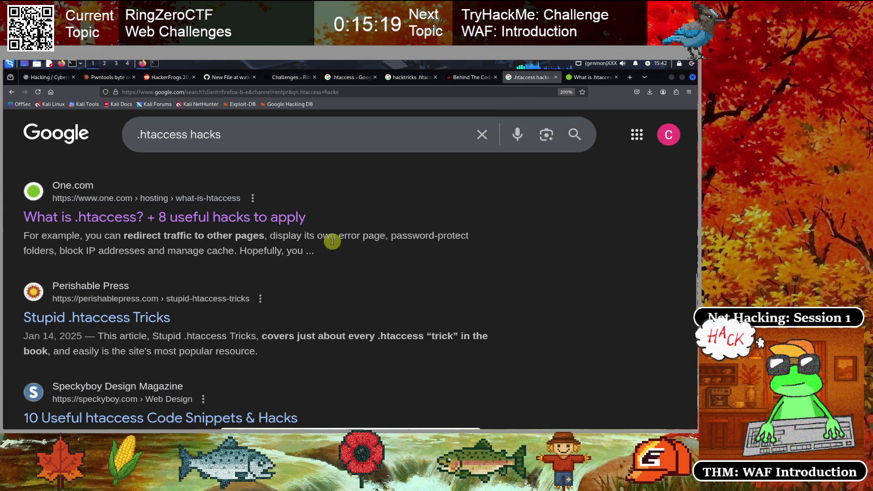
{"action": "left_click", "coordinate": [407, 78]}
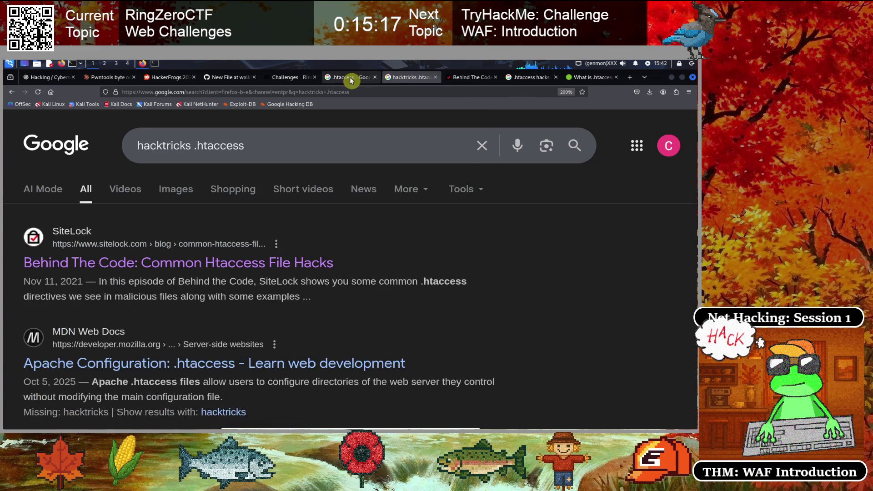
Return to Area 51 and reload it with the debug parameter removed from the address.
{"action": "left_click", "coordinate": [350, 77]}
{"action": "left_click", "coordinate": [294, 77]}
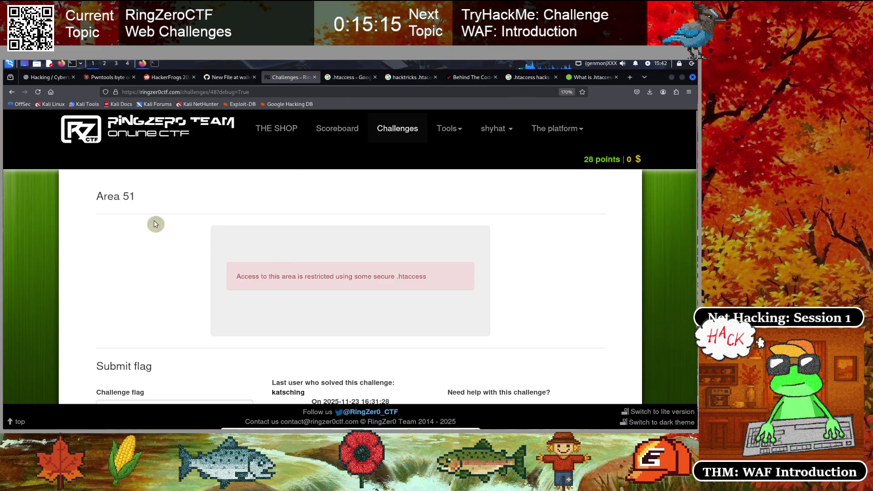
{"action": "left_click", "coordinate": [227, 89]}
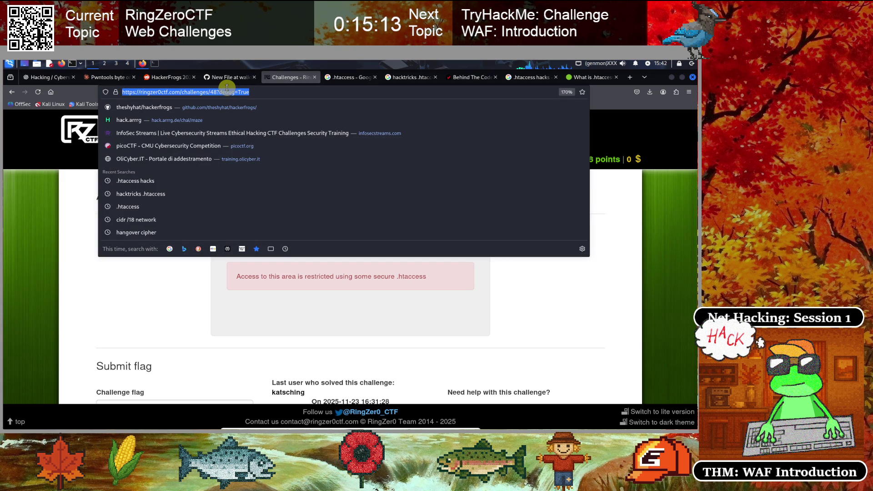
{"action": "key", "text": "End"}
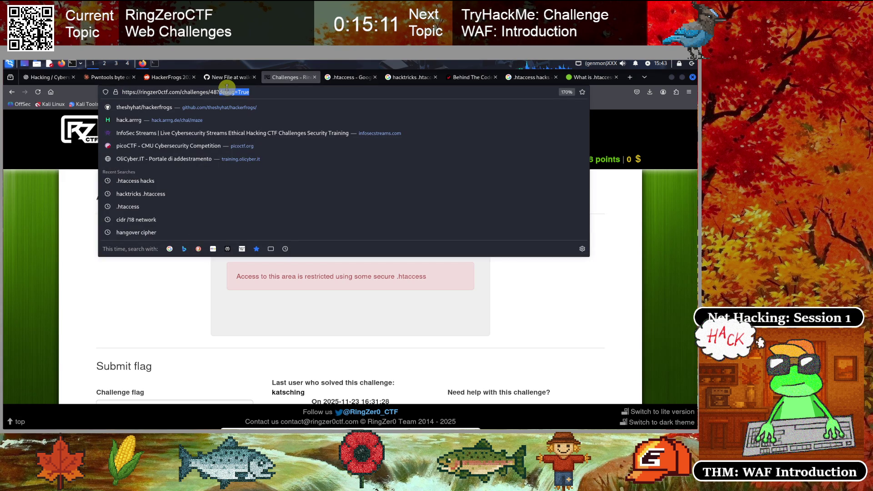
{"action": "type", "text": "/"}
{"action": "key", "text": "ctrl+a"}
{"action": "key", "text": "ctrl+c"}
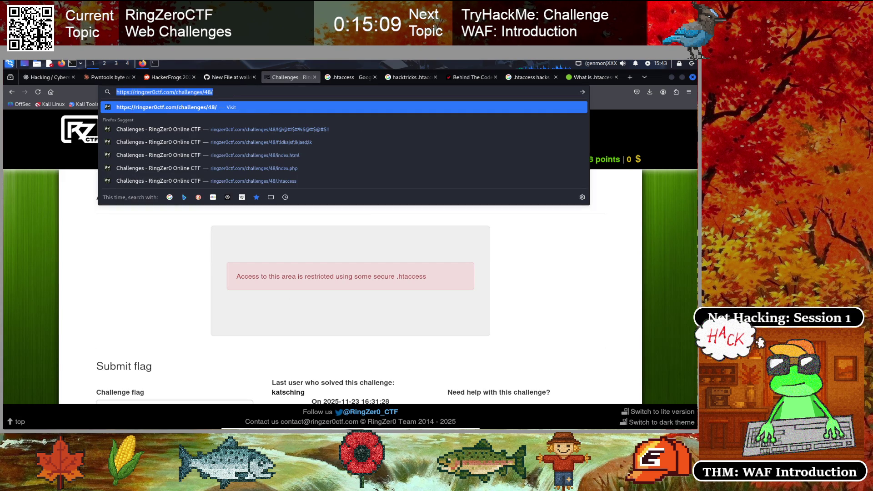
{"action": "key", "text": "Return"}
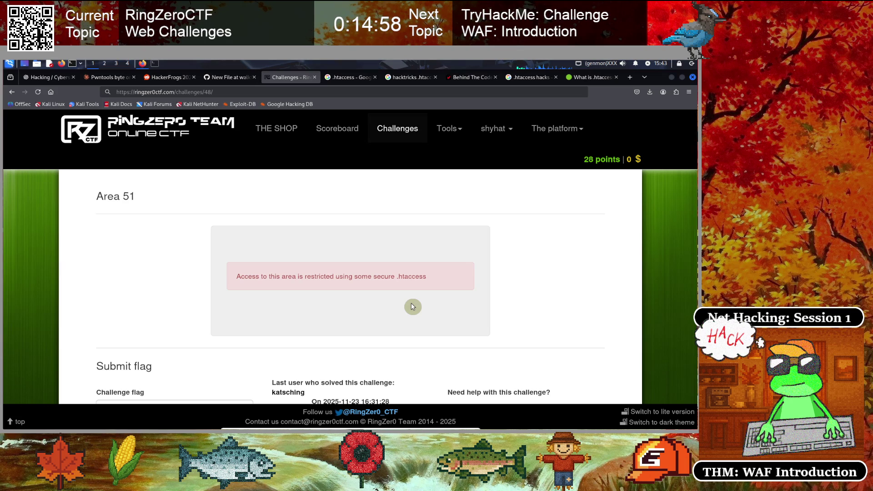
Request a junk 'asdasdsa' path under challenge 48, trim back to /challenges/48/, and switch to the terminal.
{"action": "left_click", "coordinate": [246, 91]}
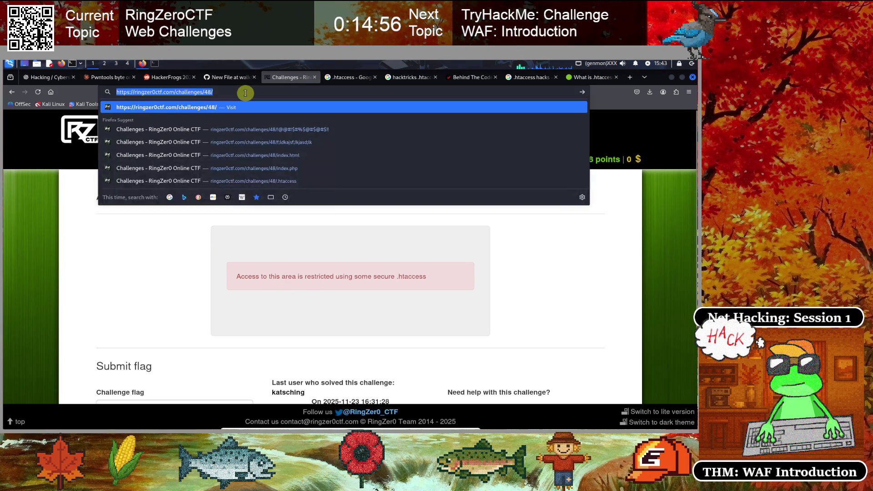
{"action": "key", "text": "End"}
{"action": "type", "text": "asdasdsa"}
{"action": "key", "text": "Return"}
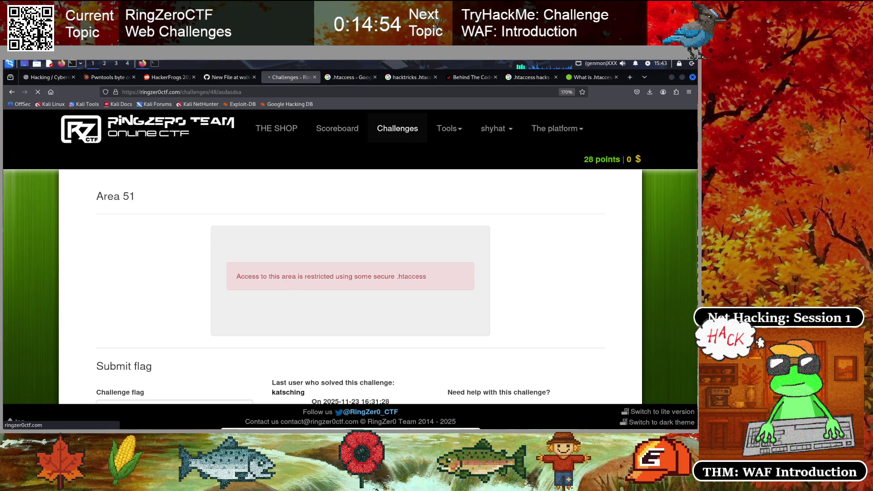
{"action": "left_click", "coordinate": [254, 92]}
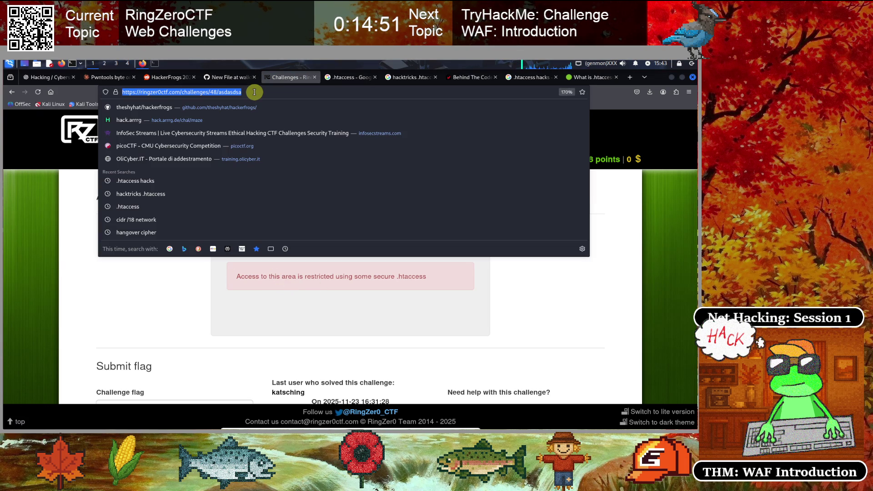
{"action": "key", "text": "End"}
{"action": "key", "text": "shift+Left"}
{"action": "key", "text": "BackSpace"}
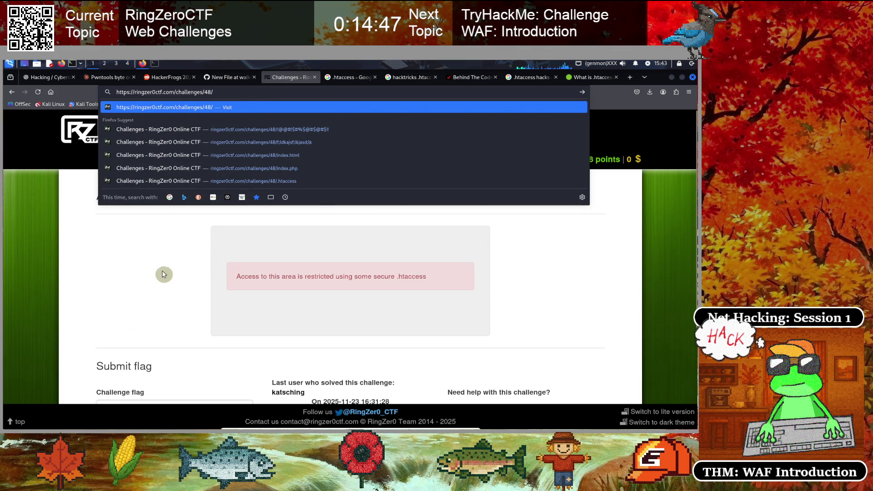
{"action": "key", "text": "Return"}
{"action": "left_click", "coordinate": [155, 63]}
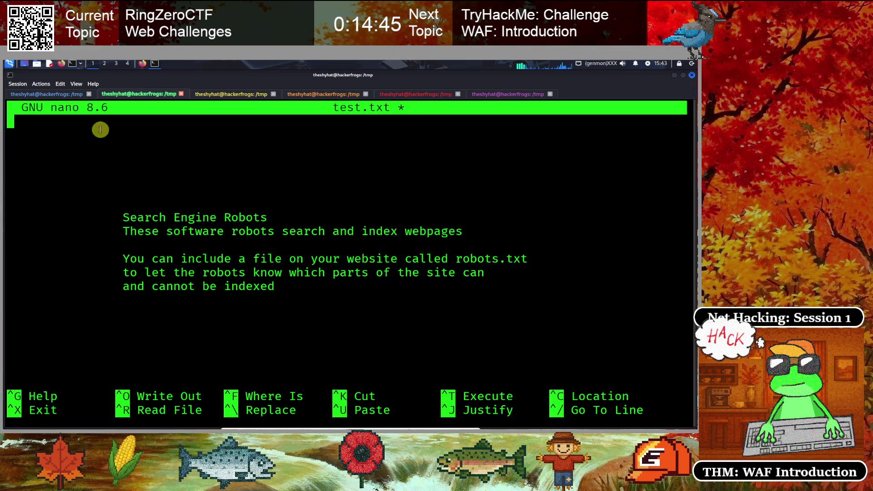
Rename the empty QTerminal session to 'Web Enumeration'.
{"action": "left_click", "coordinate": [217, 93]}
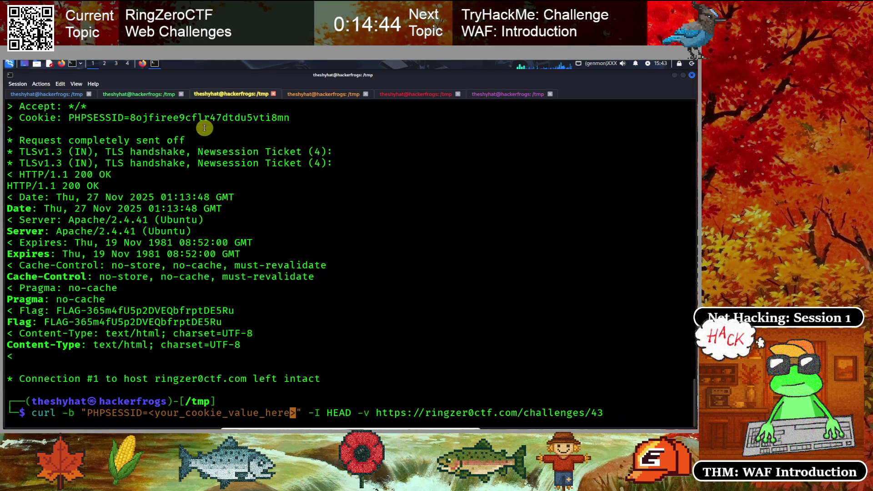
{"action": "left_click", "coordinate": [318, 95]}
{"action": "right_click", "coordinate": [319, 95]}
{"action": "left_click", "coordinate": [339, 108]}
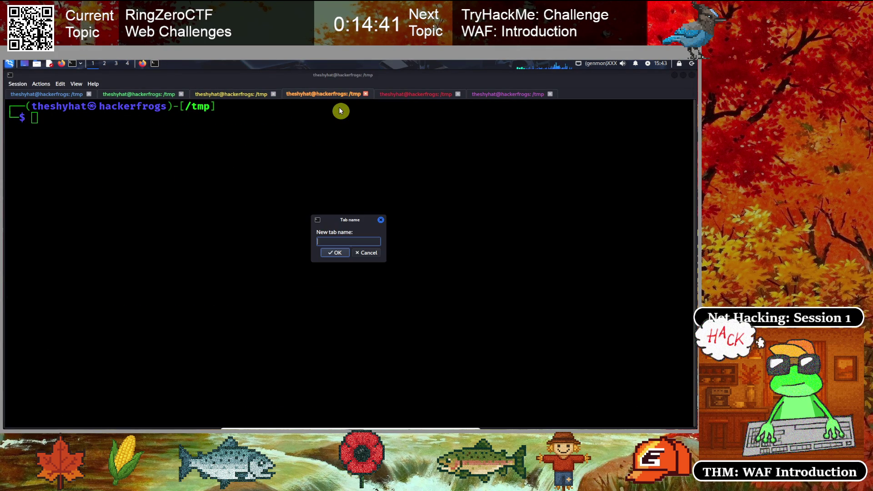
{"action": "type", "text": "Web Enumeration"}
{"action": "key", "text": "Return"}
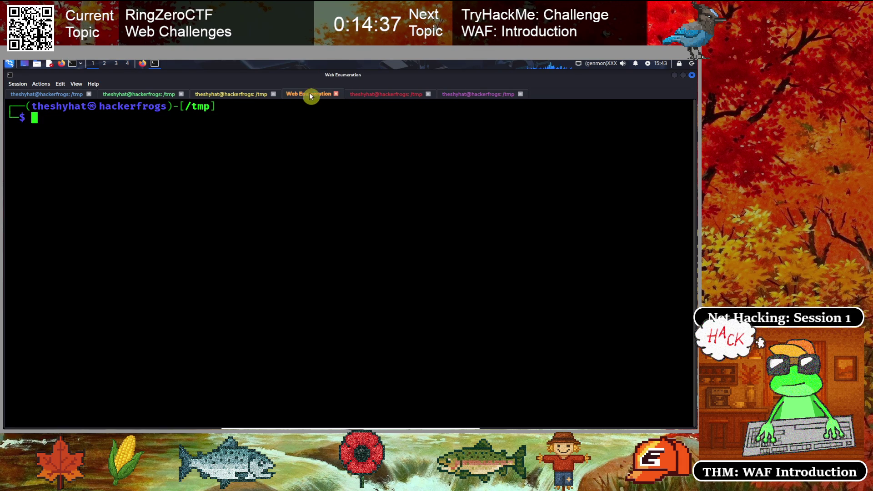
Paste then clear the challenge 48 address at the prompt and return to the Area 51 browser page.
{"action": "key", "text": "ctrl+shift+v"}
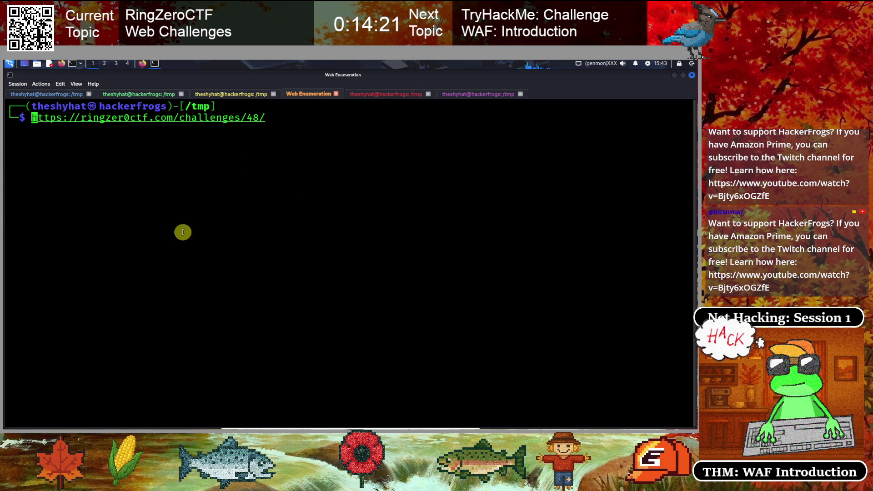
{"action": "key", "text": "Delete"}
{"action": "key", "text": "Delete"}
{"action": "key", "text": "Delete"}
{"action": "key", "text": "Delete"}
{"action": "key", "text": "Delete"}
{"action": "key", "text": "Delete"}
{"action": "key", "text": "Delete"}
{"action": "key", "text": "Delete"}
{"action": "key", "text": "Delete"}
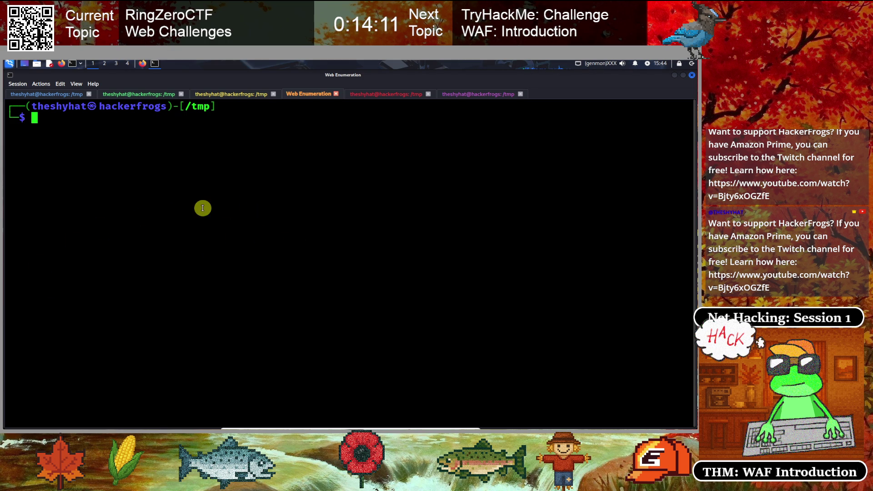
{"action": "left_click", "coordinate": [143, 63]}
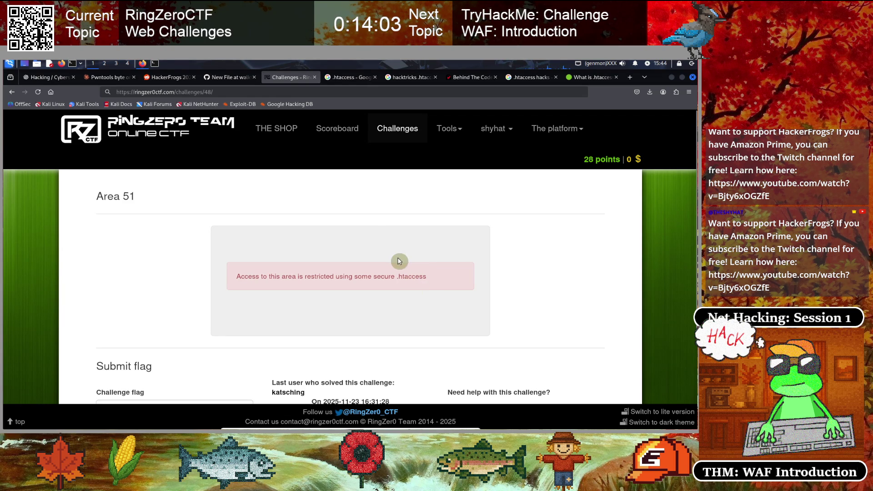
Commit the new Area_51.md walkthrough to web_hacking, then reload Area 51 with debug=True.
{"action": "left_click", "coordinate": [232, 76]}
{"action": "scroll", "coordinate": [350, 273], "scroll_direction": "up", "scroll_amount": 2}
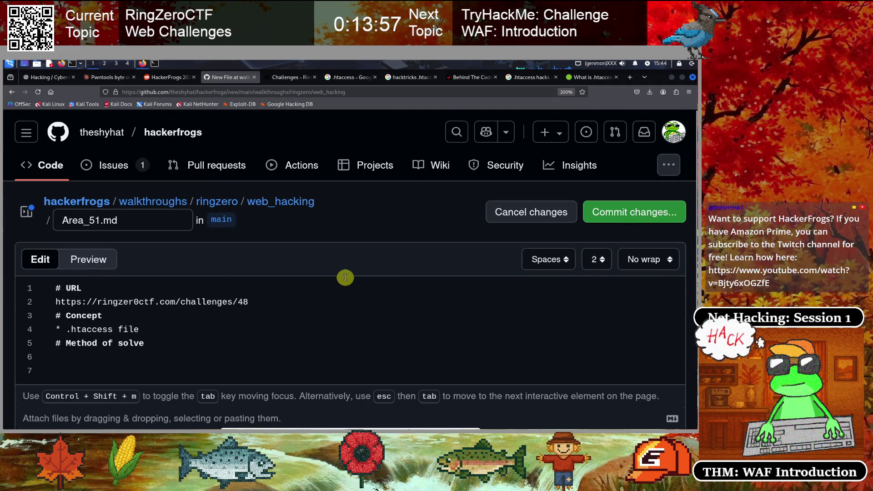
{"action": "left_click", "coordinate": [624, 212]}
{"action": "left_click", "coordinate": [453, 387]}
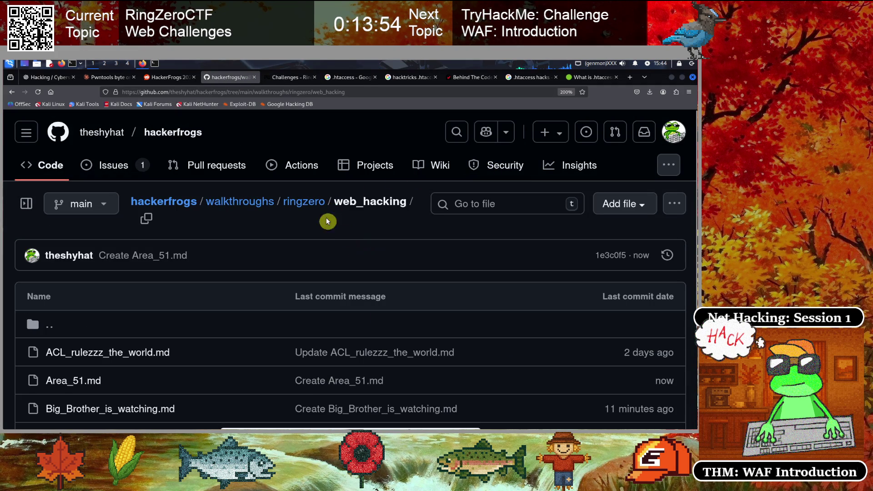
{"action": "left_click", "coordinate": [287, 78]}
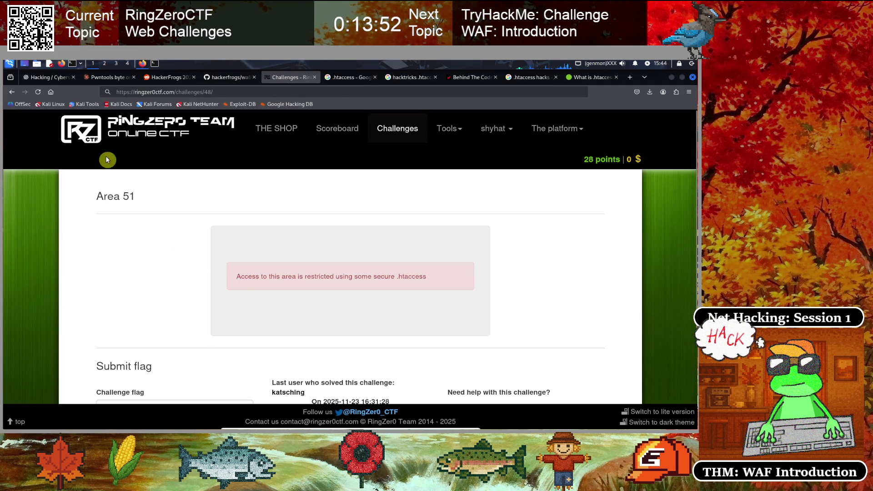
{"action": "left_click", "coordinate": [11, 91]}
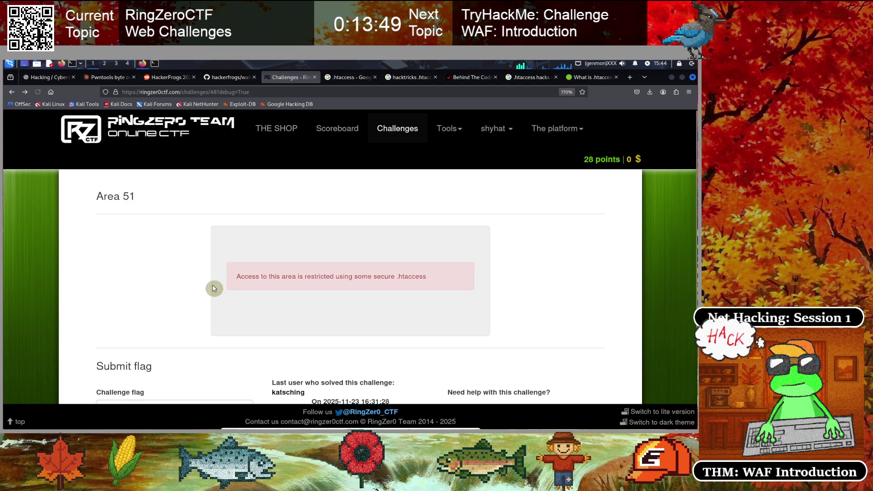
Go back from Area 51 to the full RingZer0 challenges listing showing the Web Warning table.
{"action": "right_click", "coordinate": [13, 94]}
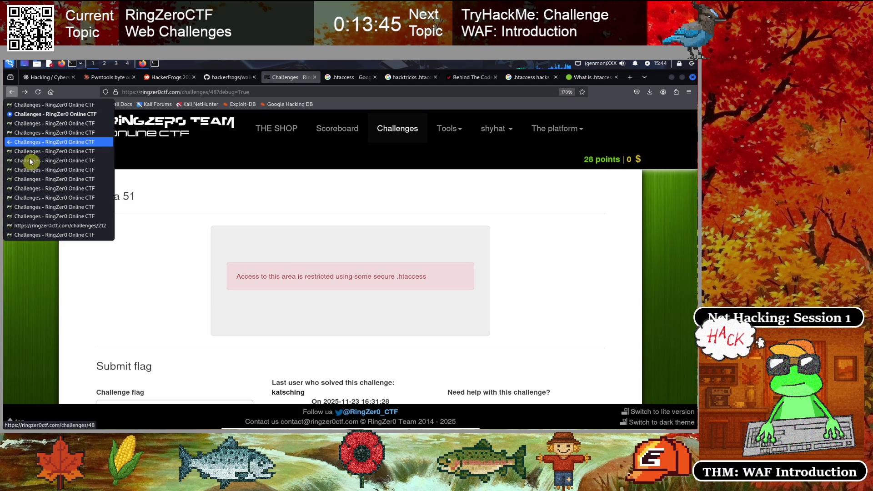
{"action": "left_click", "coordinate": [29, 116]}
{"action": "scroll", "coordinate": [174, 265], "scroll_direction": "down", "scroll_amount": 3}
{"action": "scroll", "coordinate": [174, 264], "scroll_direction": "up", "scroll_amount": 3}
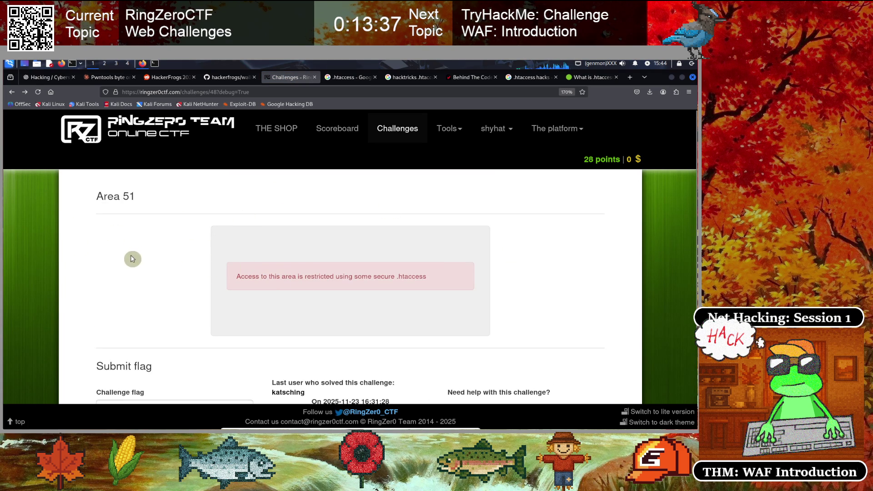
{"action": "left_click", "coordinate": [12, 91]}
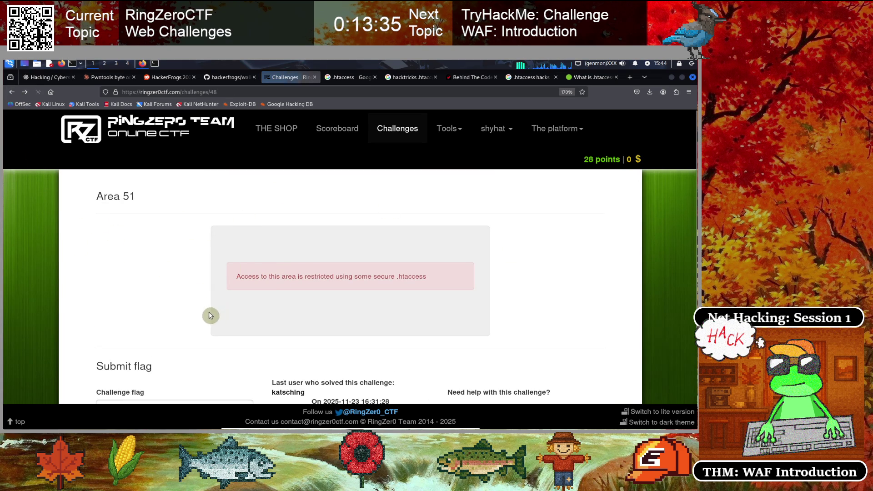
{"action": "left_click", "coordinate": [403, 132]}
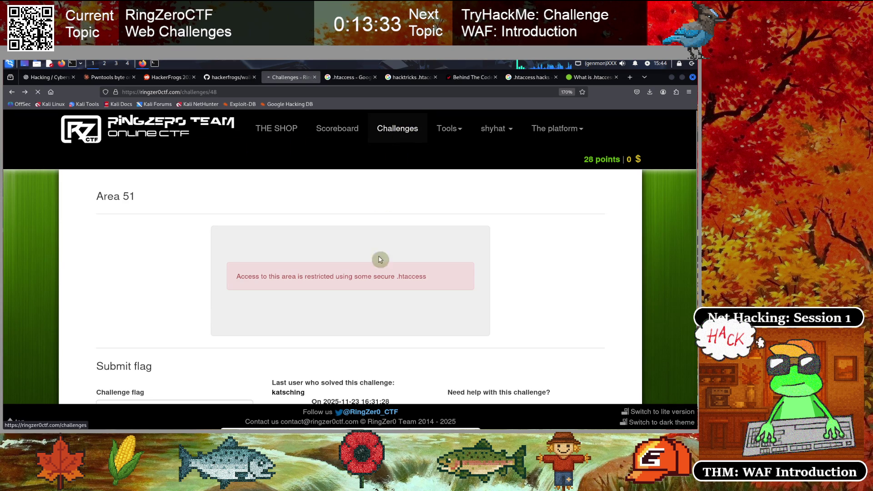
{"action": "scroll", "coordinate": [211, 271], "scroll_direction": "down", "scroll_amount": 2}
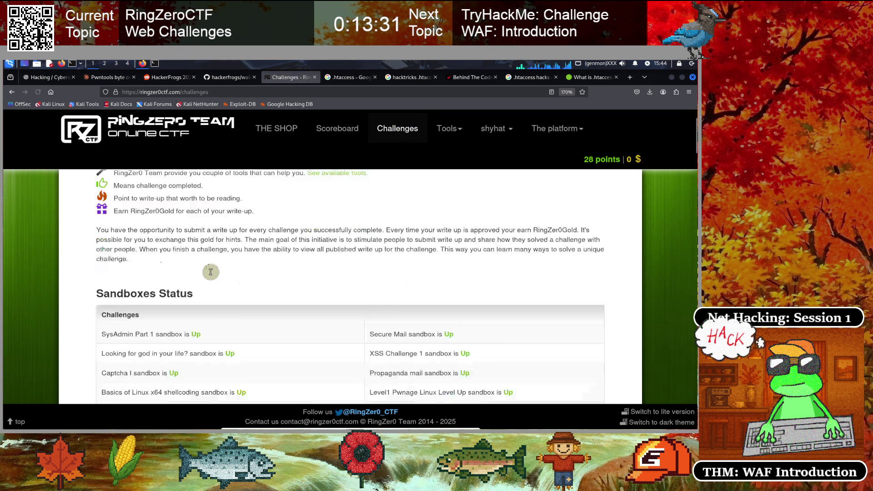
{"action": "scroll", "coordinate": [212, 276], "scroll_direction": "down", "scroll_amount": 3}
{"action": "scroll", "coordinate": [211, 275], "scroll_direction": "down", "scroll_amount": 5}
{"action": "scroll", "coordinate": [211, 276], "scroll_direction": "down", "scroll_amount": 3}
{"action": "scroll", "coordinate": [211, 275], "scroll_direction": "down", "scroll_amount": 4}
{"action": "scroll", "coordinate": [211, 275], "scroll_direction": "down", "scroll_amount": 4}
{"action": "scroll", "coordinate": [205, 276], "scroll_direction": "up", "scroll_amount": 3}
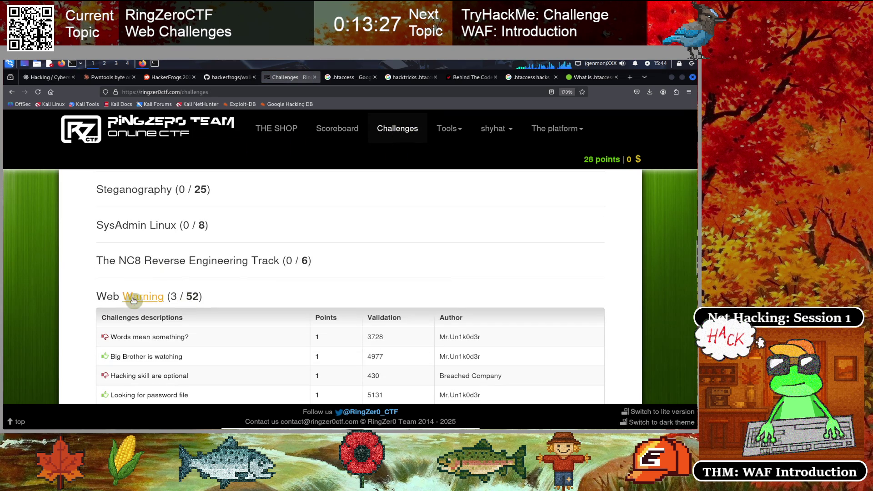
{"action": "scroll", "coordinate": [96, 294], "scroll_direction": "down", "scroll_amount": 1}
{"action": "scroll", "coordinate": [96, 292], "scroll_direction": "down", "scroll_amount": 1}
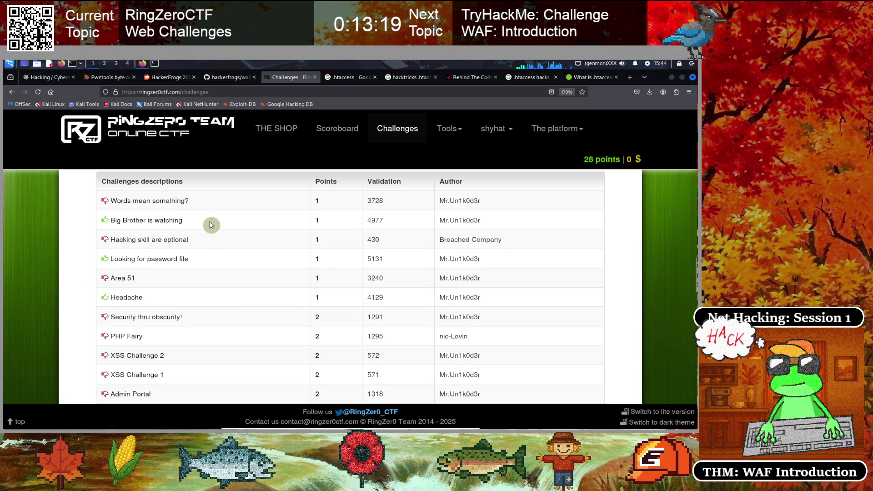
Open the 'Words mean something?' challenge page from the Web challenges table.
{"action": "left_click", "coordinate": [140, 202]}
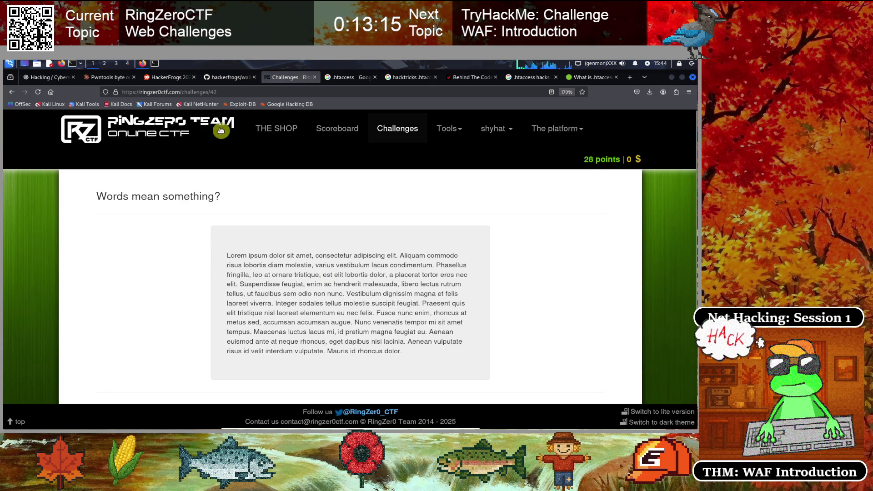
{"action": "left_click", "coordinate": [221, 92]}
{"action": "left_click", "coordinate": [201, 293]}
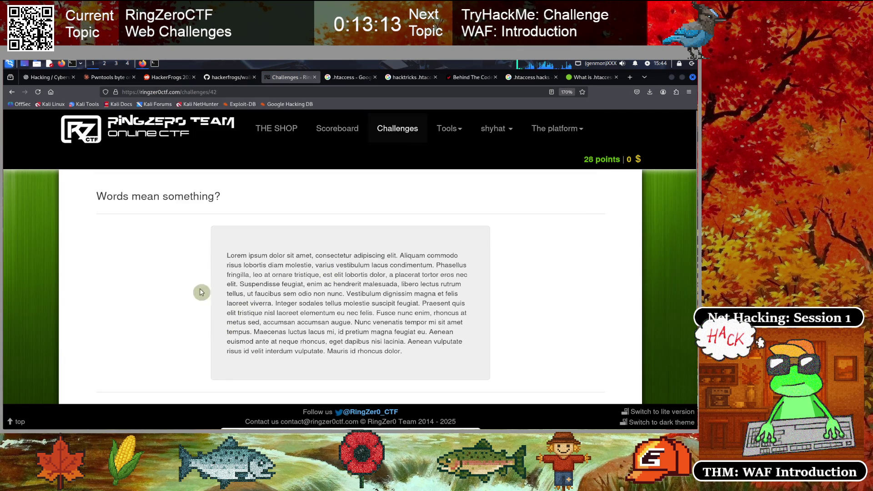
{"action": "scroll", "coordinate": [171, 273], "scroll_direction": "down", "scroll_amount": 3}
{"action": "scroll", "coordinate": [171, 273], "scroll_direction": "up", "scroll_amount": 3}
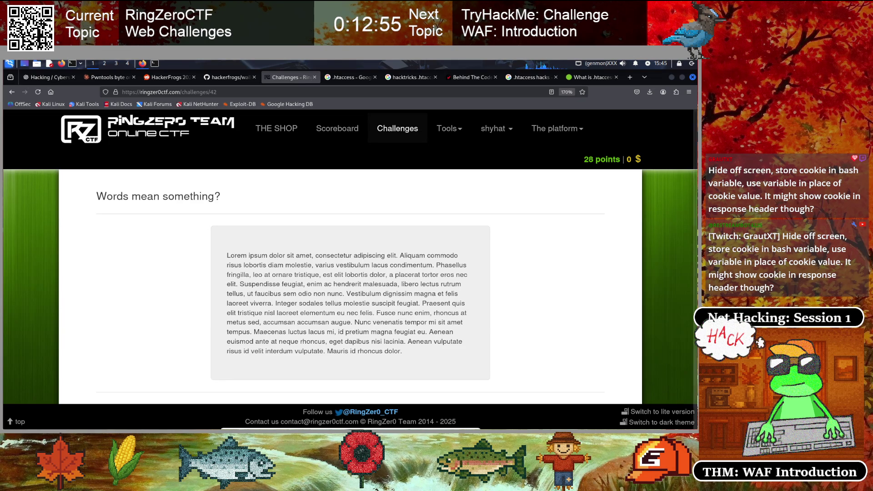
Review the earlier verbose curl request output in the terminal, then bring the browser back.
{"action": "left_click", "coordinate": [154, 62]}
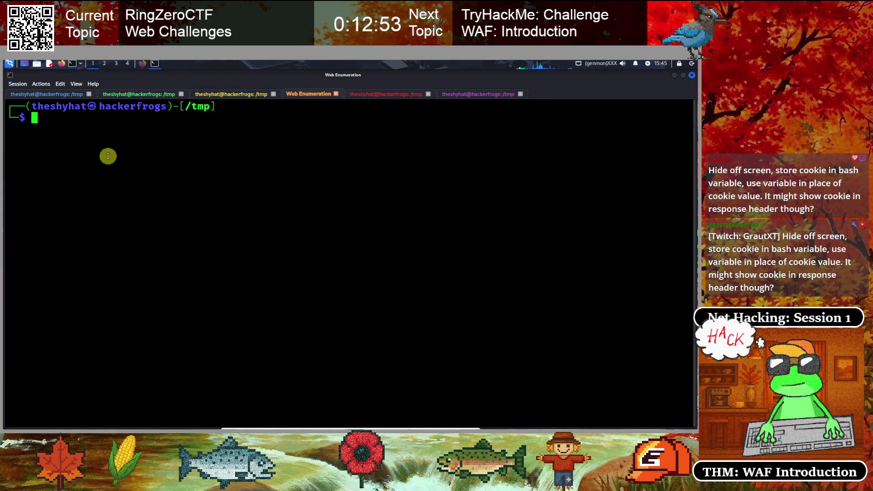
{"action": "left_click", "coordinate": [149, 96]}
{"action": "left_click", "coordinate": [214, 95]}
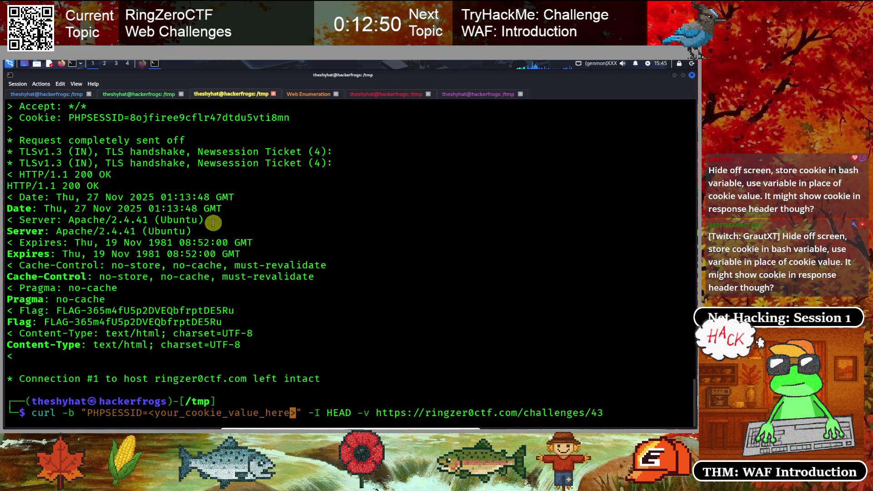
{"action": "scroll", "coordinate": [210, 285], "scroll_direction": "up", "scroll_amount": 2}
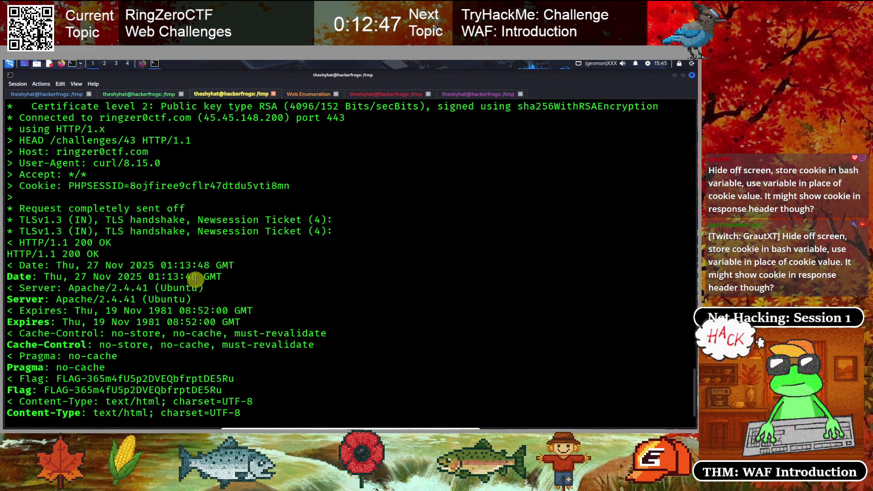
{"action": "scroll", "coordinate": [194, 279], "scroll_direction": "up", "scroll_amount": 2}
{"action": "scroll", "coordinate": [102, 260], "scroll_direction": "up", "scroll_amount": 1}
{"action": "scroll", "coordinate": [102, 259], "scroll_direction": "up", "scroll_amount": 2}
{"action": "scroll", "coordinate": [101, 259], "scroll_direction": "up", "scroll_amount": 3}
{"action": "scroll", "coordinate": [102, 260], "scroll_direction": "up", "scroll_amount": 5}
{"action": "scroll", "coordinate": [101, 259], "scroll_direction": "up", "scroll_amount": 3}
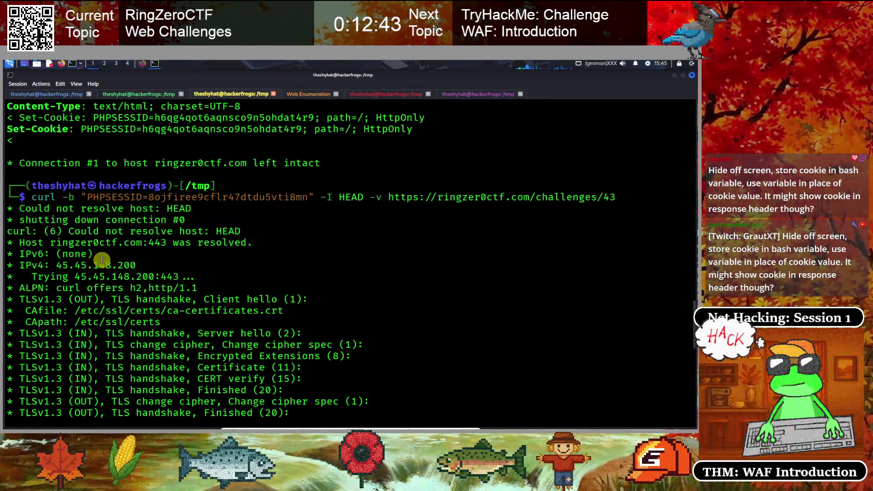
{"action": "scroll", "coordinate": [100, 259], "scroll_direction": "down", "scroll_amount": 4}
{"action": "scroll", "coordinate": [101, 259], "scroll_direction": "down", "scroll_amount": 4}
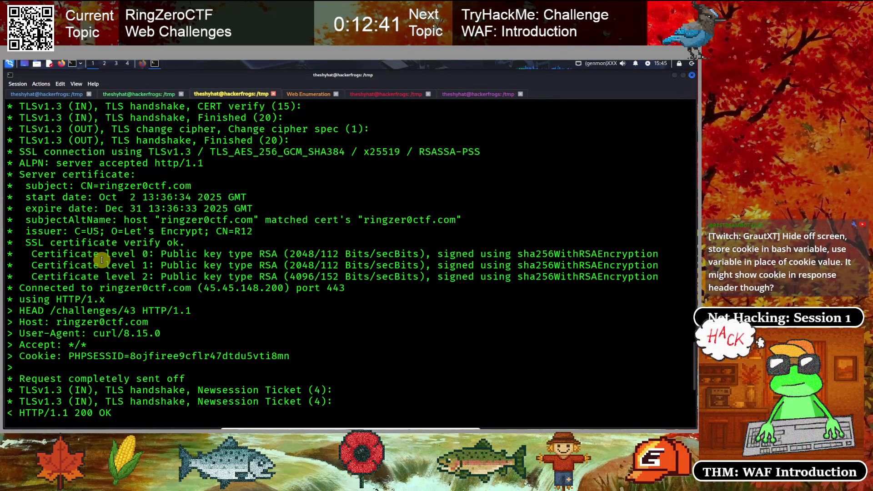
{"action": "scroll", "coordinate": [101, 259], "scroll_direction": "down", "scroll_amount": 3}
{"action": "scroll", "coordinate": [102, 260], "scroll_direction": "down", "scroll_amount": 3}
{"action": "scroll", "coordinate": [101, 259], "scroll_direction": "down", "scroll_amount": 1}
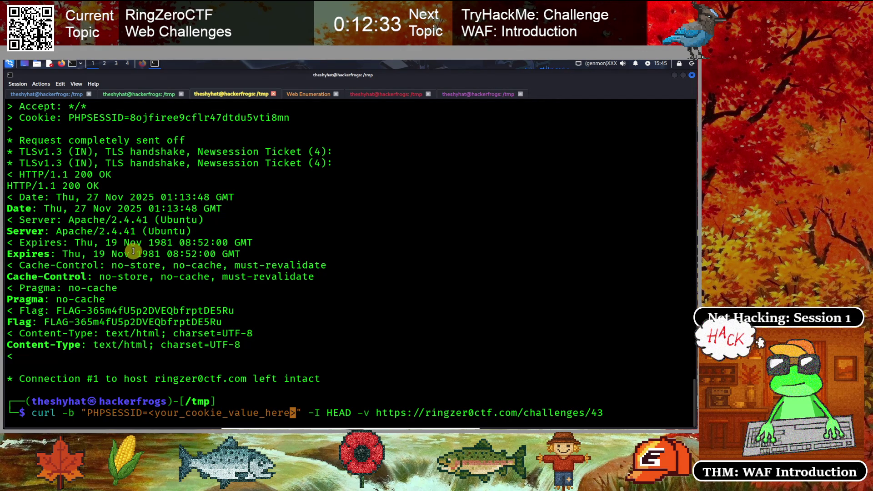
{"action": "scroll", "coordinate": [186, 292], "scroll_direction": "up", "scroll_amount": 5}
{"action": "scroll", "coordinate": [187, 292], "scroll_direction": "up", "scroll_amount": 3}
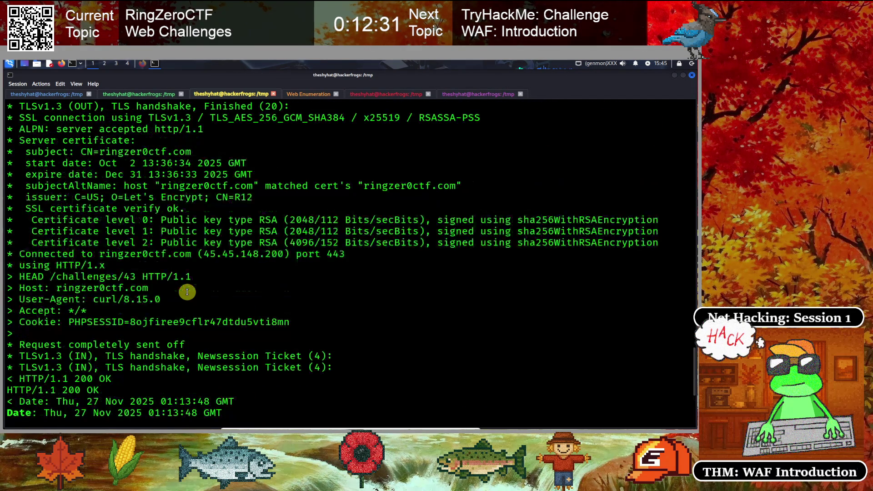
{"action": "scroll", "coordinate": [186, 292], "scroll_direction": "up", "scroll_amount": 1}
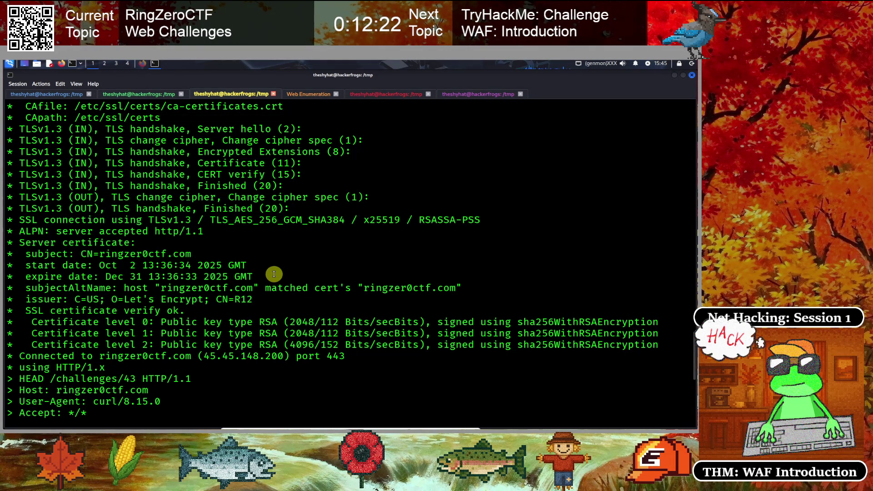
{"action": "scroll", "coordinate": [241, 288], "scroll_direction": "up", "scroll_amount": 5}
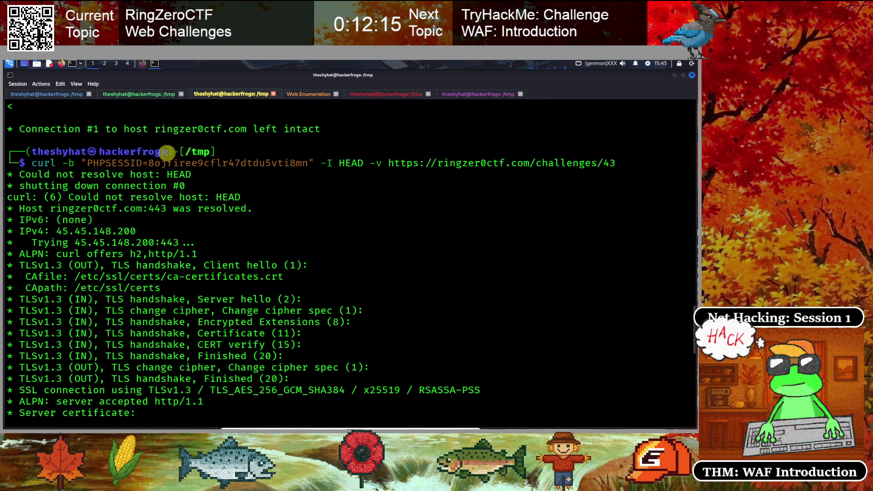
{"action": "left_click", "coordinate": [141, 65]}
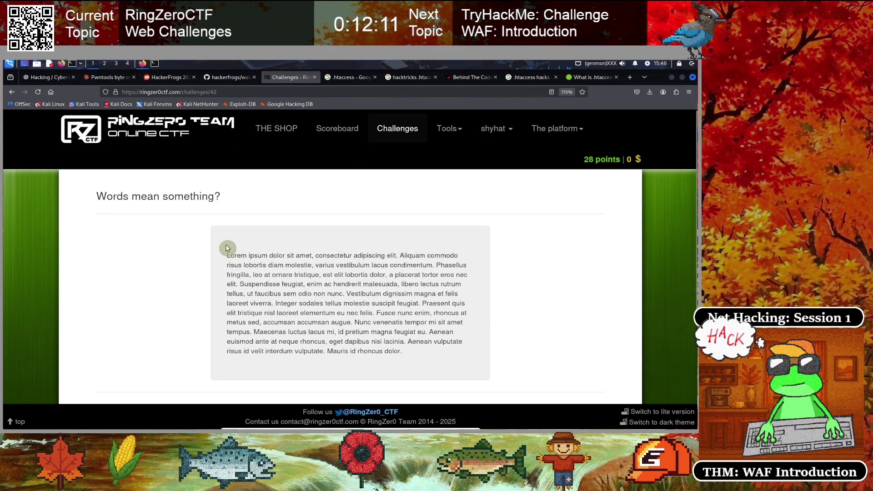
Create a new file in web_hacking named Words_mean_something.md from the copied challenge title.
{"action": "left_click_drag", "start_coordinate": [214, 196], "coordinate": [96, 202]}
{"action": "key", "text": "ctrl+c"}
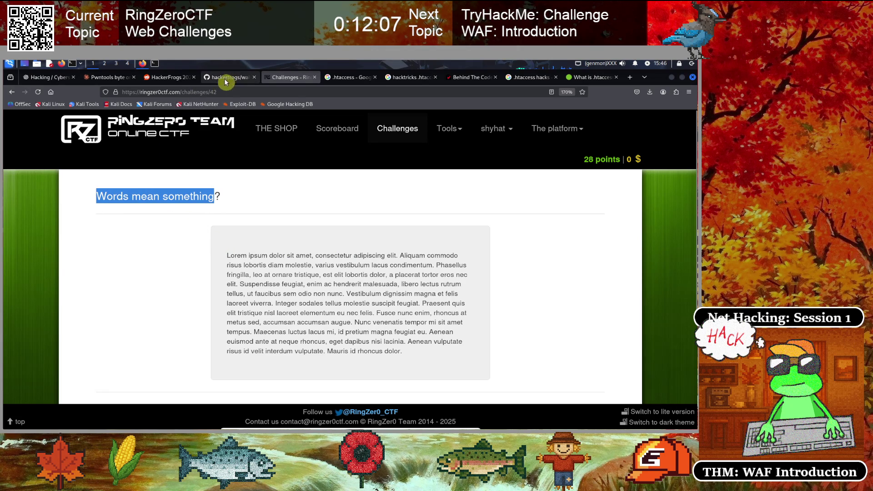
{"action": "left_click", "coordinate": [226, 77]}
{"action": "left_click", "coordinate": [617, 210]}
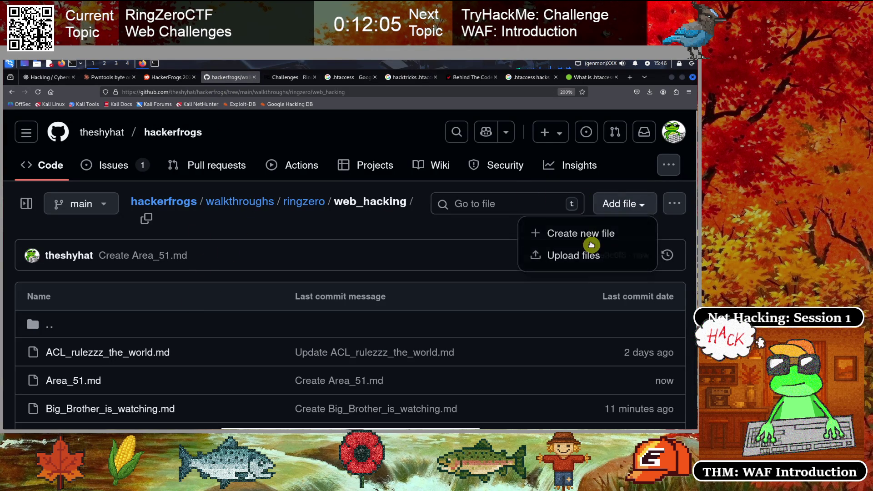
{"action": "left_click", "coordinate": [565, 232]}
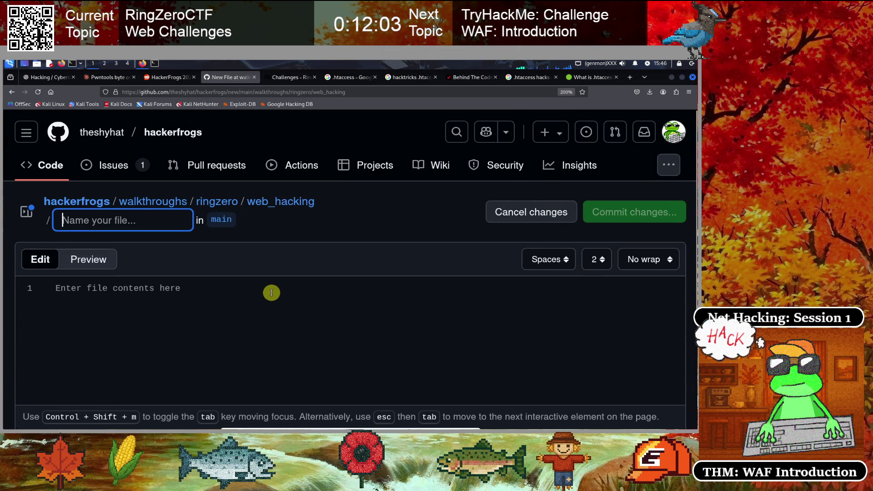
{"action": "key", "text": "ctrl+v"}
{"action": "type", "text": ".md"}
{"action": "key", "text": "Home"}
{"action": "key", "text": "Right"}
{"action": "key", "text": "Right"}
{"action": "key", "text": "Right"}
{"action": "key", "text": "Right"}
{"action": "key", "text": "Right"}
{"action": "key", "text": "Delete"}
{"action": "type", "text": "_"}
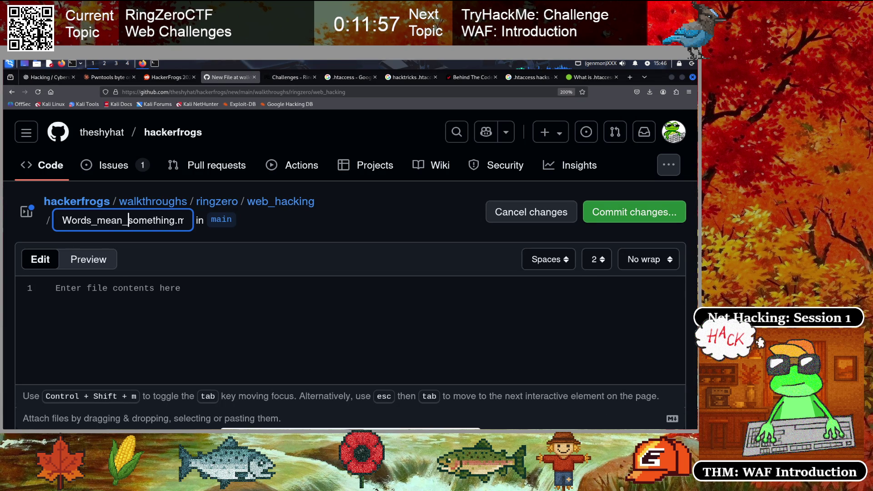
Write URL, Concept and Method of solve headings and paste the challenge 42 link under URL.
{"action": "left_click", "coordinate": [223, 339]}
{"action": "type", "text": "#"}
{"action": "key", "text": "Return"}
{"action": "type", "text": "#"}
{"action": "key", "text": "Return"}
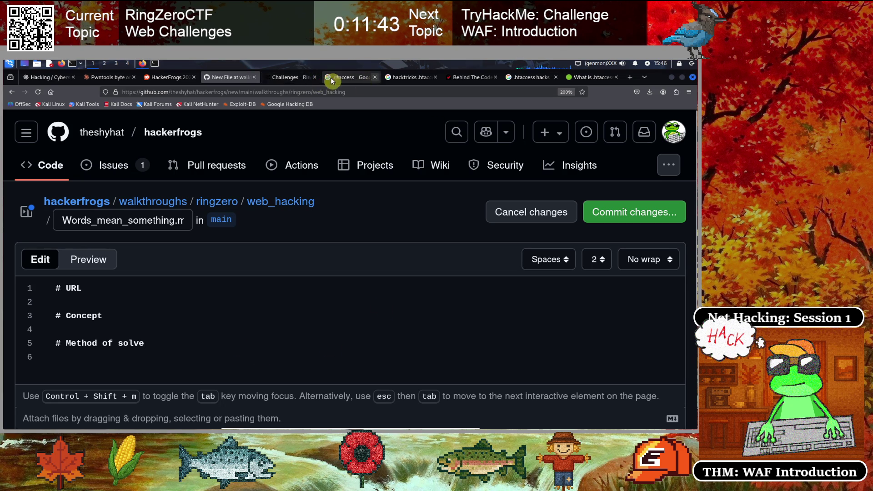
{"action": "left_click", "coordinate": [283, 78]}
{"action": "left_click", "coordinate": [198, 92]}
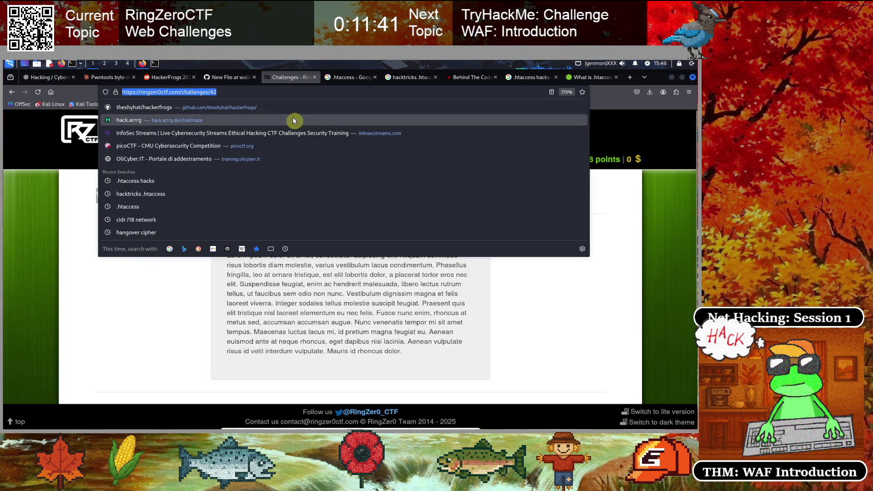
{"action": "left_click", "coordinate": [233, 77]}
{"action": "type", "text": "https://ringzer0ctf.com/challenges/42"}
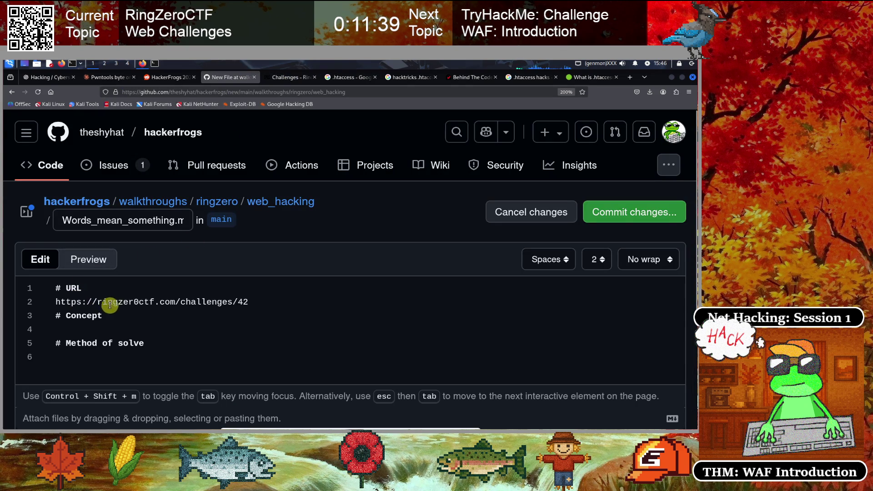
{"action": "scroll", "coordinate": [146, 295], "scroll_direction": "down", "scroll_amount": 2}
{"action": "scroll", "coordinate": [146, 296], "scroll_direction": "up", "scroll_amount": 2}
{"action": "scroll", "coordinate": [146, 295], "scroll_direction": "down", "scroll_amount": 2}
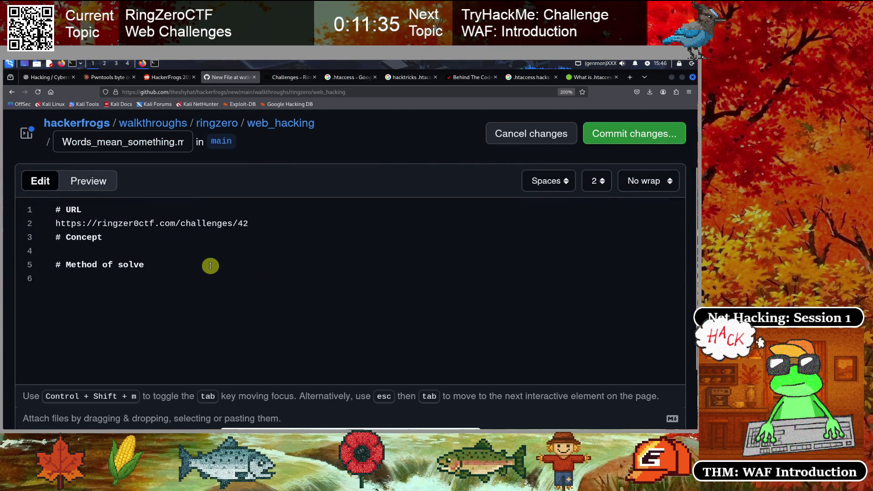
{"action": "scroll", "coordinate": [205, 273], "scroll_direction": "up", "scroll_amount": 2}
{"action": "left_click", "coordinate": [290, 77]}
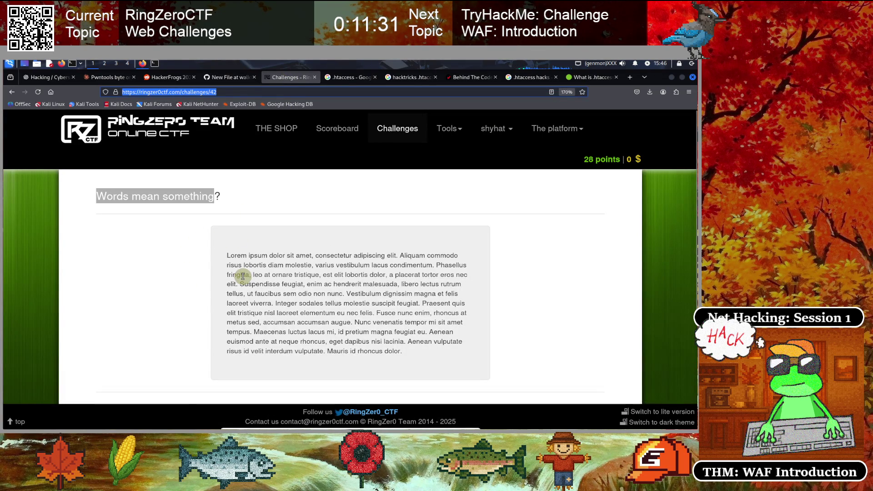
Copy the challenge's whole lorem ipsum paragraph and switch to the '.htaccess hacks' search tab.
{"action": "left_click", "coordinate": [162, 304]}
{"action": "scroll", "coordinate": [163, 297], "scroll_direction": "down", "scroll_amount": 2}
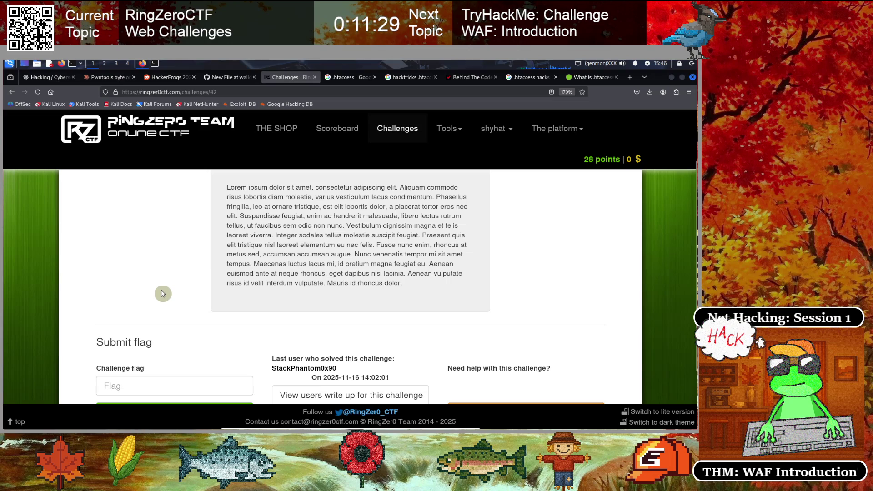
{"action": "scroll", "coordinate": [194, 298], "scroll_direction": "up", "scroll_amount": 2}
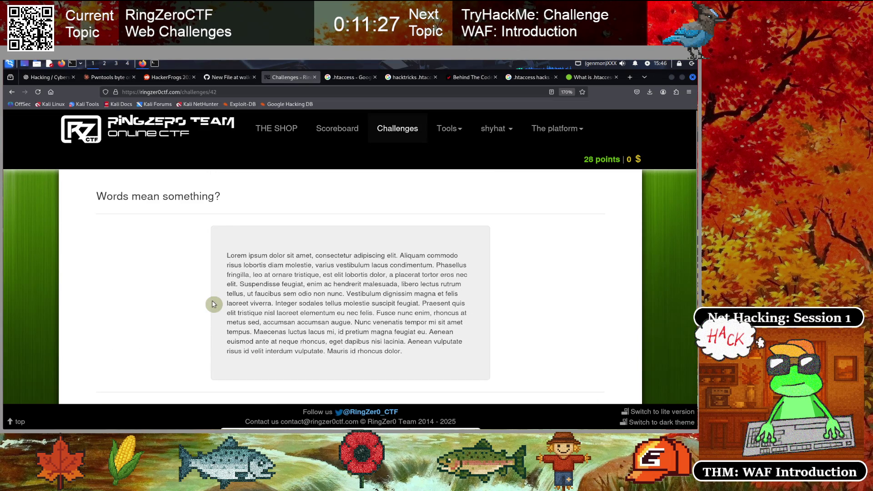
{"action": "left_click_drag", "start_coordinate": [405, 354], "coordinate": [222, 257]}
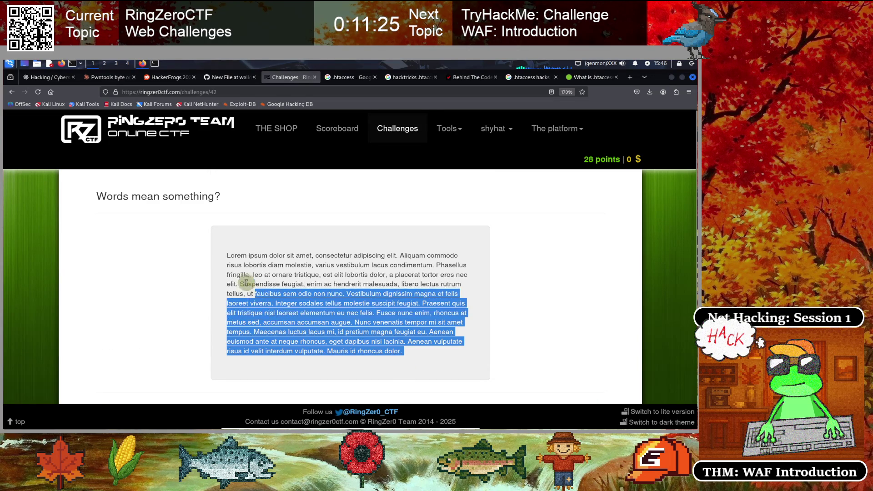
{"action": "right_click", "coordinate": [263, 274]}
{"action": "left_click", "coordinate": [283, 280]}
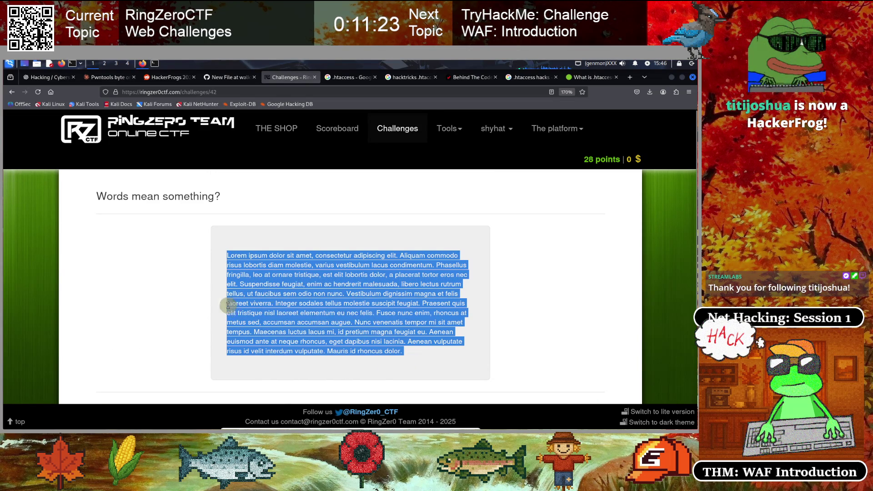
{"action": "left_click", "coordinate": [190, 295]}
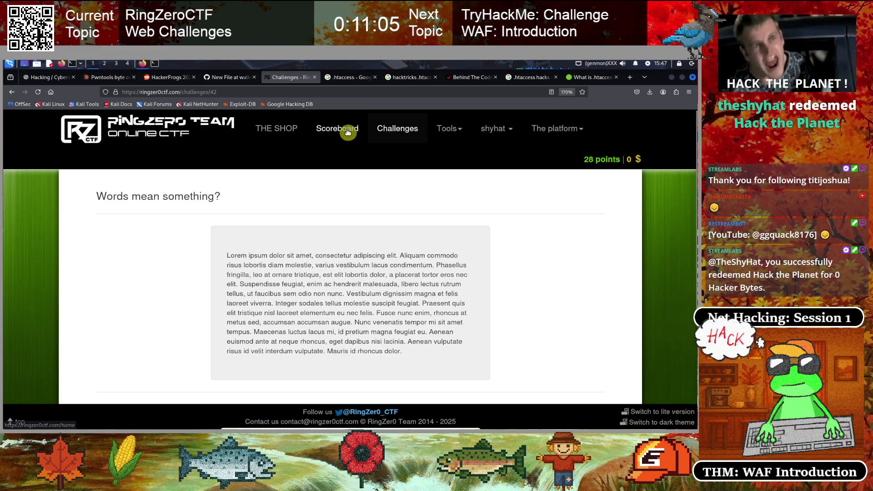
{"action": "left_click", "coordinate": [518, 78]}
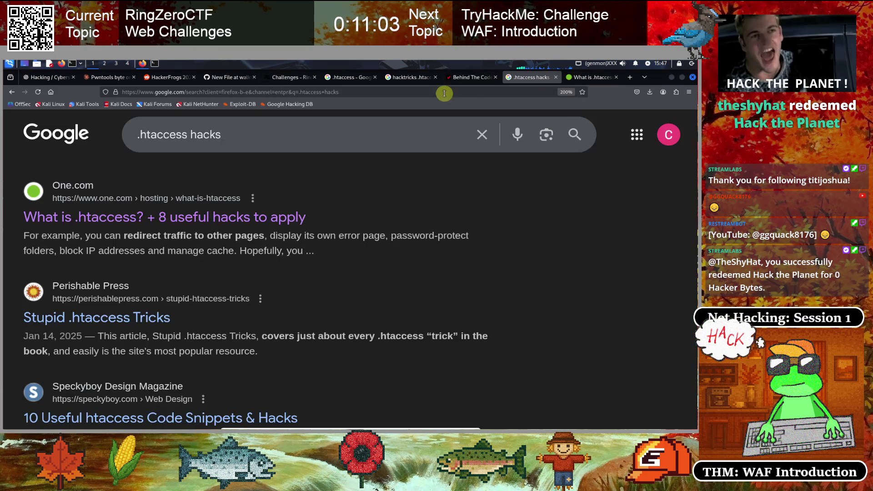
Open Google Translate and paste the lorem ipsum paragraph, detected as Latin, for English translation.
{"action": "left_click", "coordinate": [417, 93]}
{"action": "type", "text": "tra"}
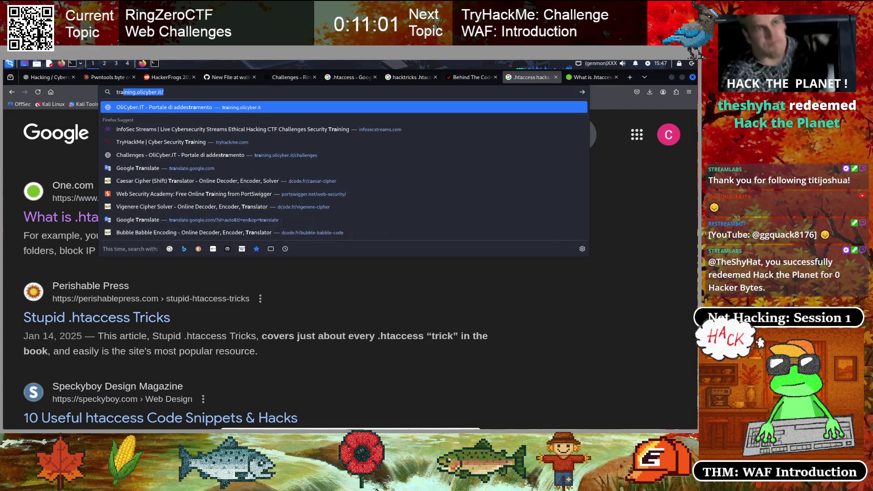
{"action": "type", "text": "nsl"}
{"action": "key", "text": "Return"}
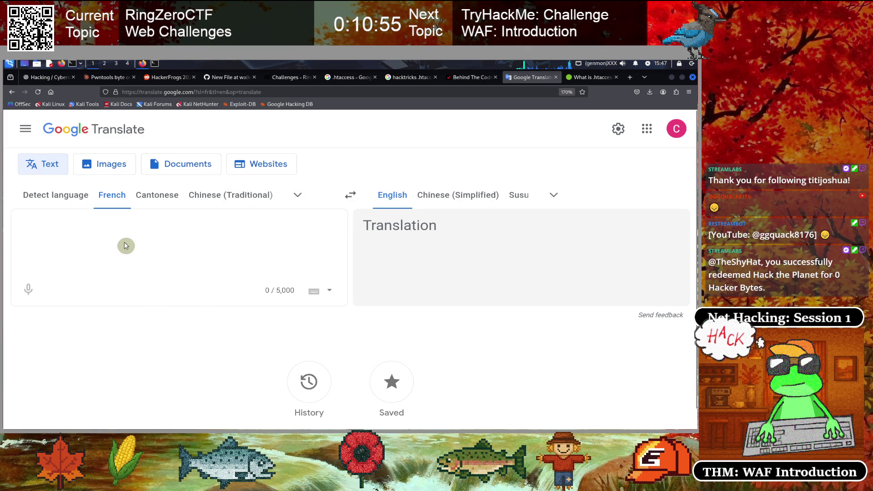
{"action": "left_click", "coordinate": [58, 196]}
{"action": "key", "text": "ctrl+v"}
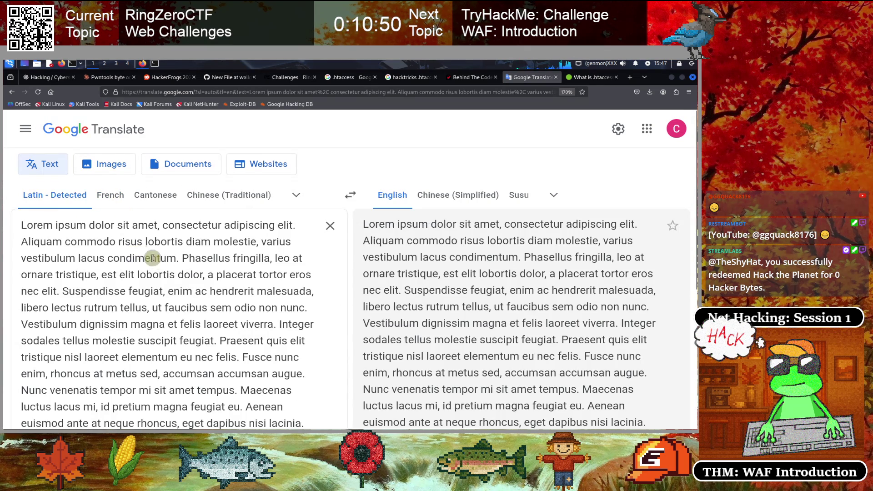
{"action": "scroll", "coordinate": [468, 327], "scroll_direction": "down", "scroll_amount": 5}
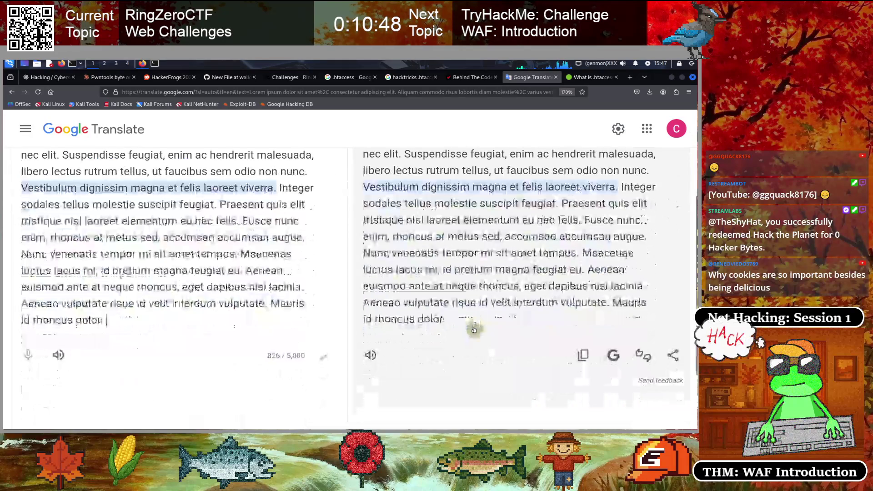
{"action": "scroll", "coordinate": [475, 330], "scroll_direction": "up", "scroll_amount": 3}
{"action": "scroll", "coordinate": [475, 330], "scroll_direction": "up", "scroll_amount": 2}
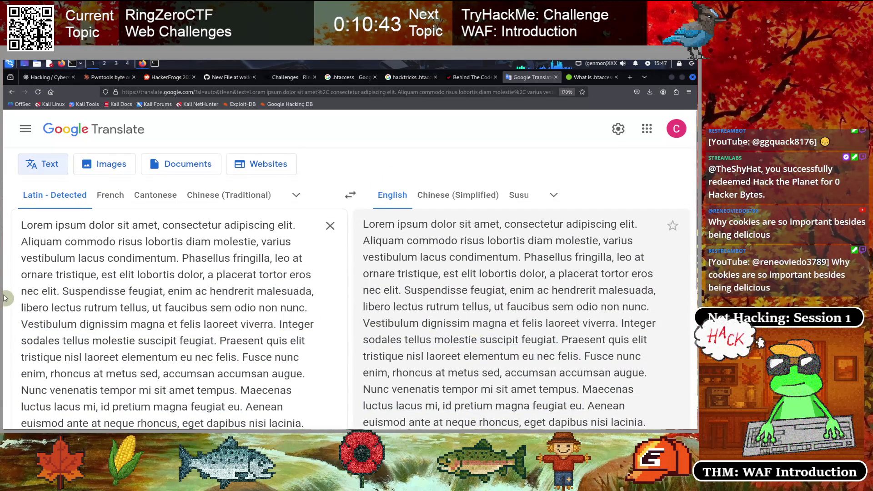
{"action": "scroll", "coordinate": [196, 338], "scroll_direction": "down", "scroll_amount": 2}
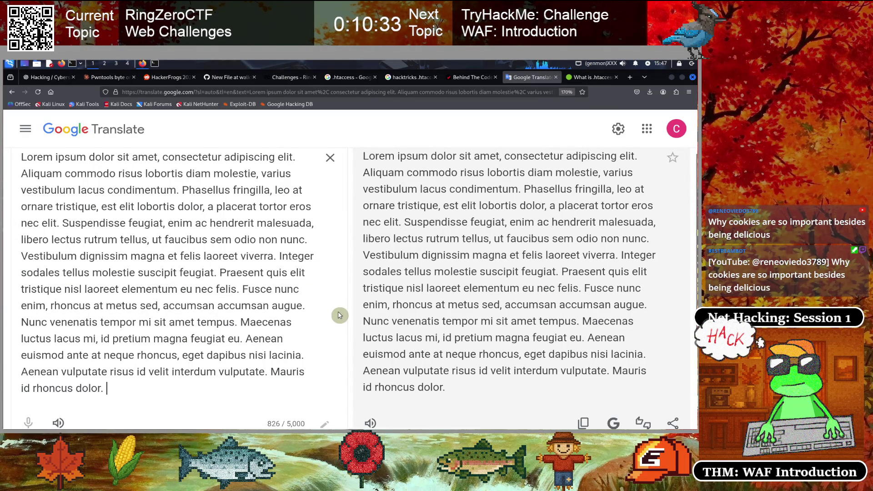
{"action": "scroll", "coordinate": [335, 340], "scroll_direction": "up", "scroll_amount": 2}
{"action": "scroll", "coordinate": [336, 341], "scroll_direction": "down", "scroll_amount": 2}
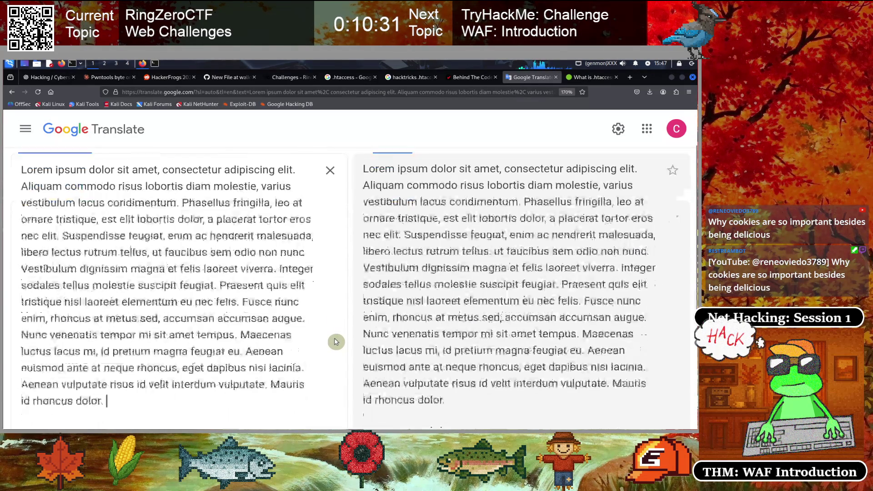
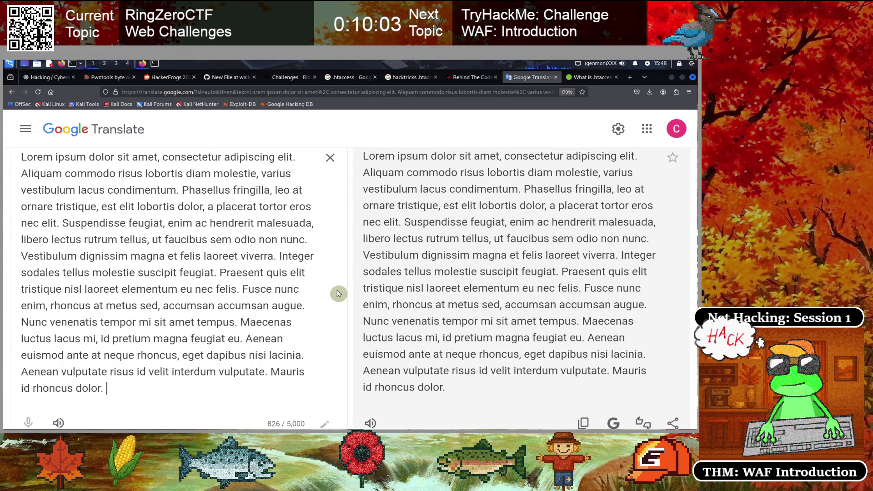
{"action": "scroll", "coordinate": [234, 293], "scroll_direction": "up", "scroll_amount": 2}
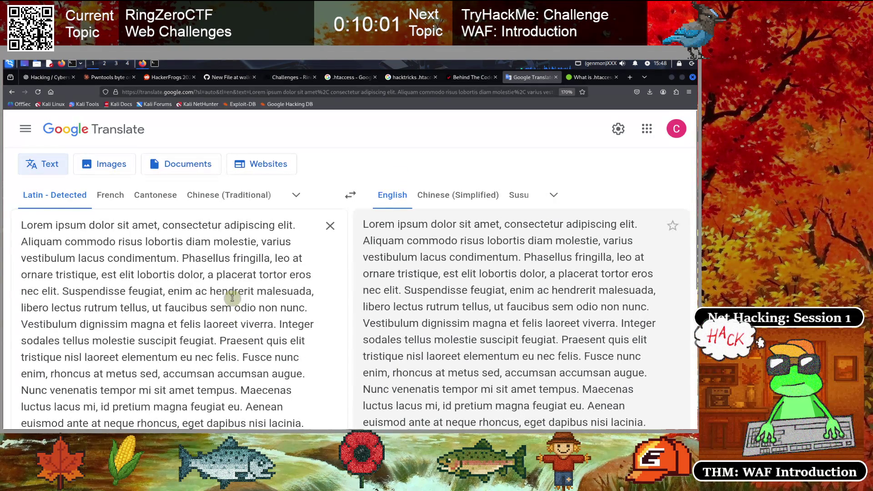
{"action": "scroll", "coordinate": [232, 297], "scroll_direction": "down", "scroll_amount": 2}
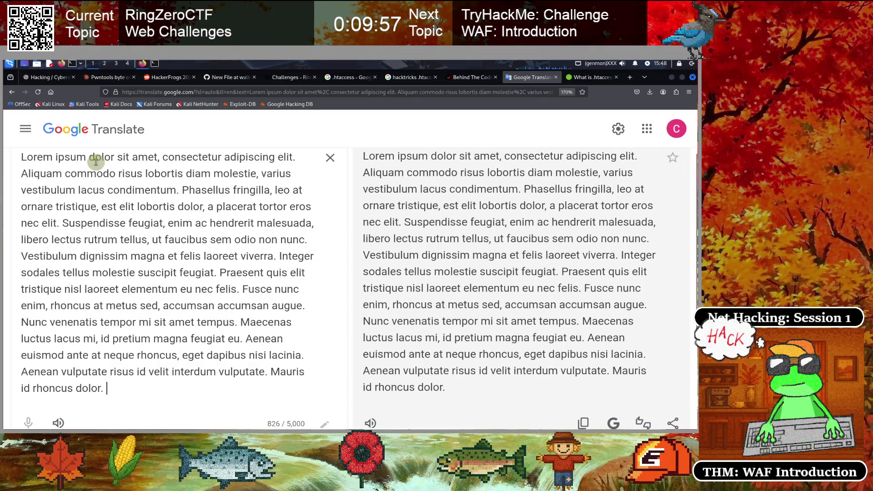
Switch through open windows and tabs to the RingZer0 challenge page and open its HTML source.
{"action": "left_click", "coordinate": [146, 62]}
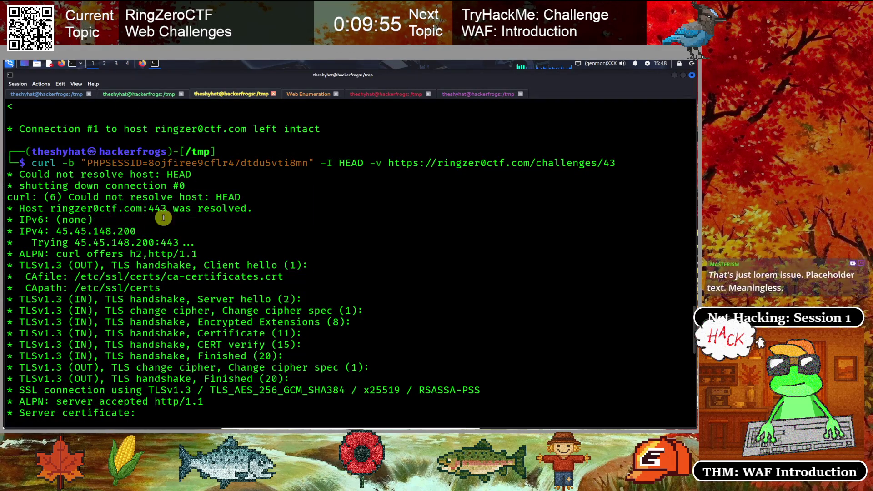
{"action": "left_click", "coordinate": [142, 63]}
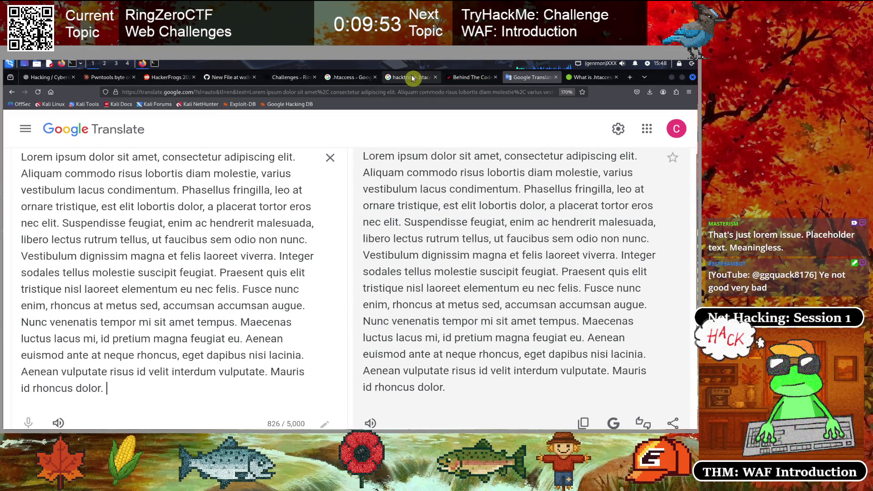
{"action": "left_click", "coordinate": [412, 78]}
{"action": "left_click", "coordinate": [290, 77]}
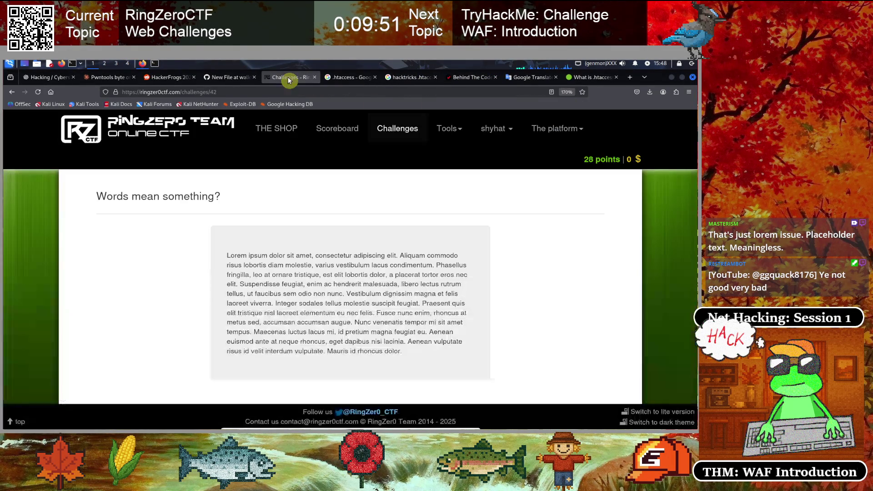
{"action": "scroll", "coordinate": [233, 331], "scroll_direction": "down", "scroll_amount": 3}
{"action": "scroll", "coordinate": [234, 332], "scroll_direction": "up", "scroll_amount": 3}
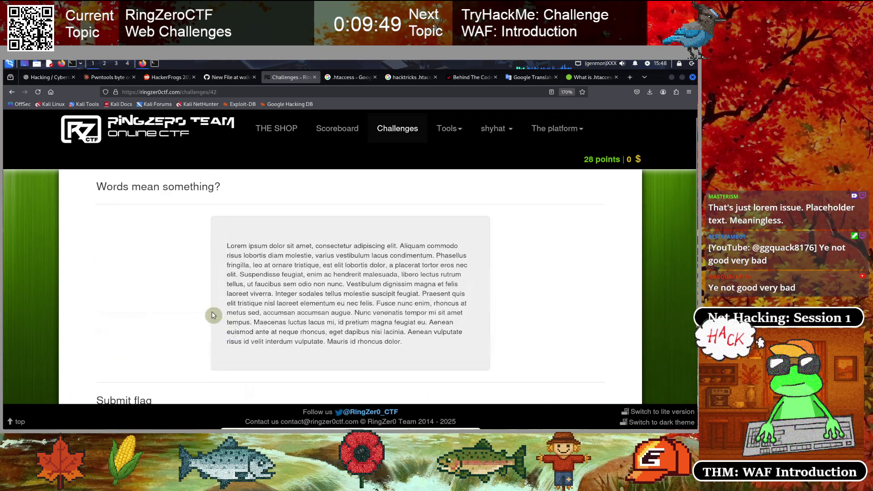
{"action": "key", "text": "ctrl+u"}
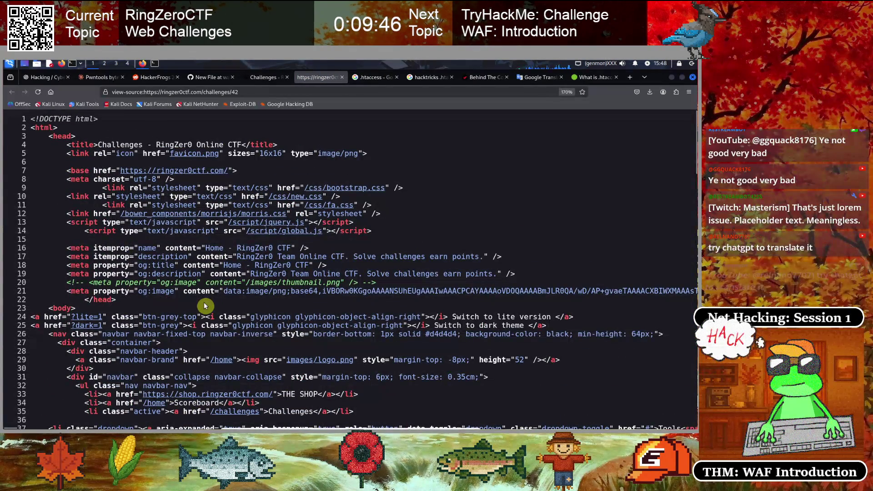
{"action": "scroll", "coordinate": [205, 307], "scroll_direction": "down", "scroll_amount": 2}
{"action": "scroll", "coordinate": [205, 307], "scroll_direction": "down", "scroll_amount": 3}
{"action": "scroll", "coordinate": [205, 306], "scroll_direction": "down", "scroll_amount": 3}
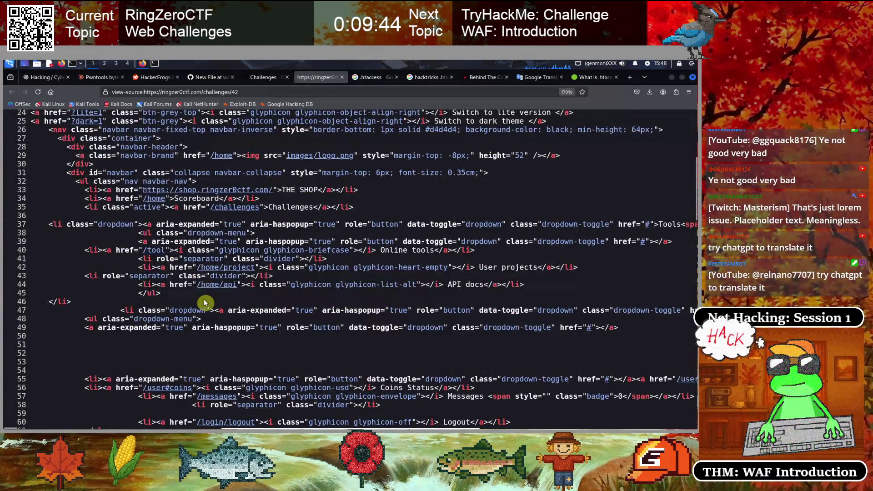
{"action": "scroll", "coordinate": [205, 303], "scroll_direction": "down", "scroll_amount": 2}
{"action": "scroll", "coordinate": [205, 303], "scroll_direction": "down", "scroll_amount": 4}
{"action": "scroll", "coordinate": [204, 303], "scroll_direction": "down", "scroll_amount": 4}
{"action": "scroll", "coordinate": [205, 304], "scroll_direction": "down", "scroll_amount": 5}
{"action": "scroll", "coordinate": [206, 304], "scroll_direction": "down", "scroll_amount": 2}
{"action": "scroll", "coordinate": [204, 300], "scroll_direction": "down", "scroll_amount": 1}
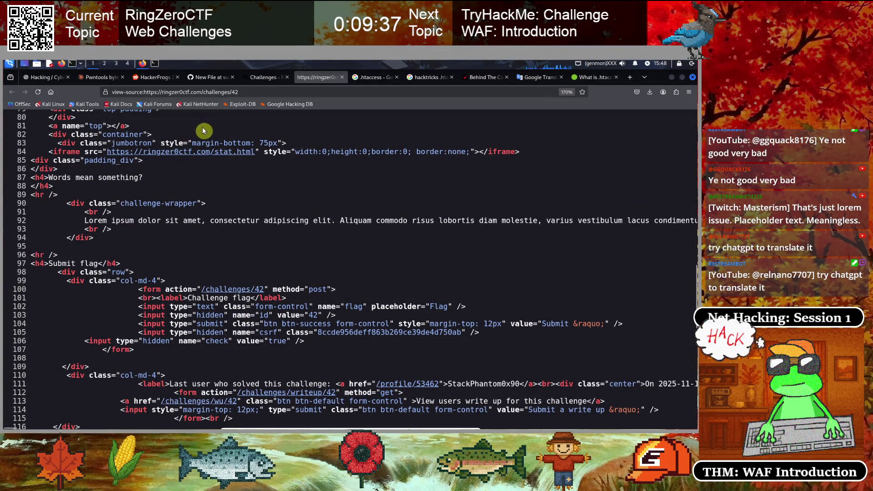
Return to the ChatGPT conversation about the Baconian cipher.
{"action": "left_click", "coordinate": [53, 81]}
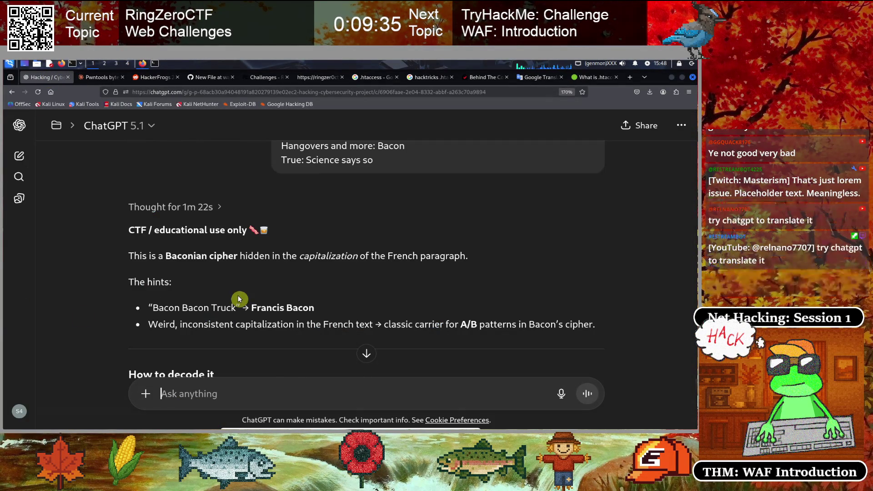
{"action": "scroll", "coordinate": [253, 298], "scroll_direction": "down", "scroll_amount": 10}
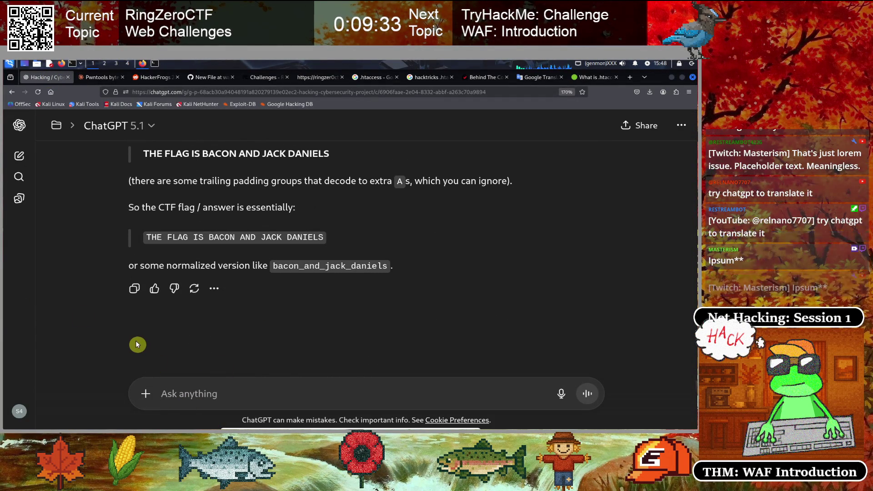
{"action": "type", "text": "What is this text? T"}
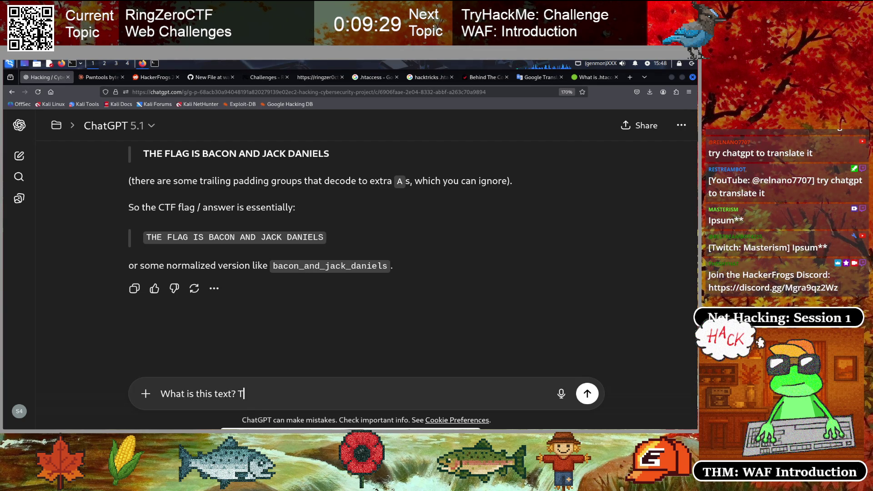
{"action": "type", "text": "Can you translate it? I think it's in"}
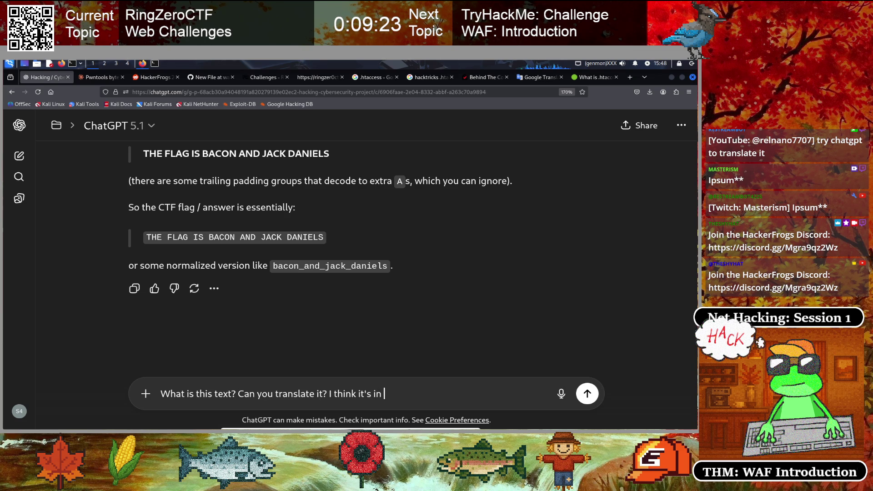
Paste the Lorem ipsum challenge text under the question and send it to ChatGPT for translation.
{"action": "key", "text": "shift+Return"}
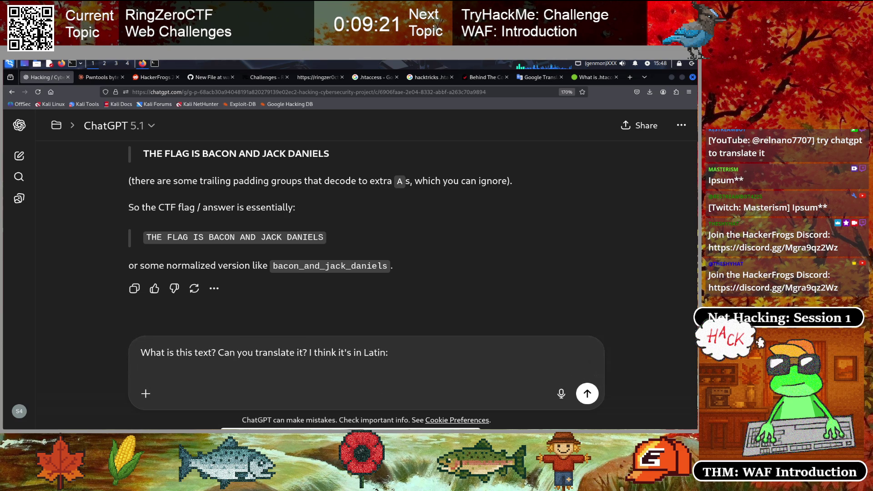
{"action": "key", "text": "ctrl+v"}
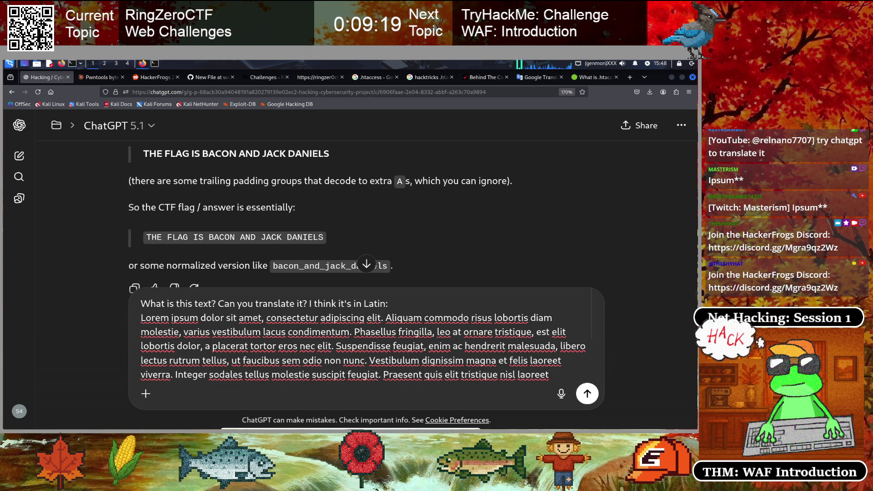
{"action": "key", "text": "Return"}
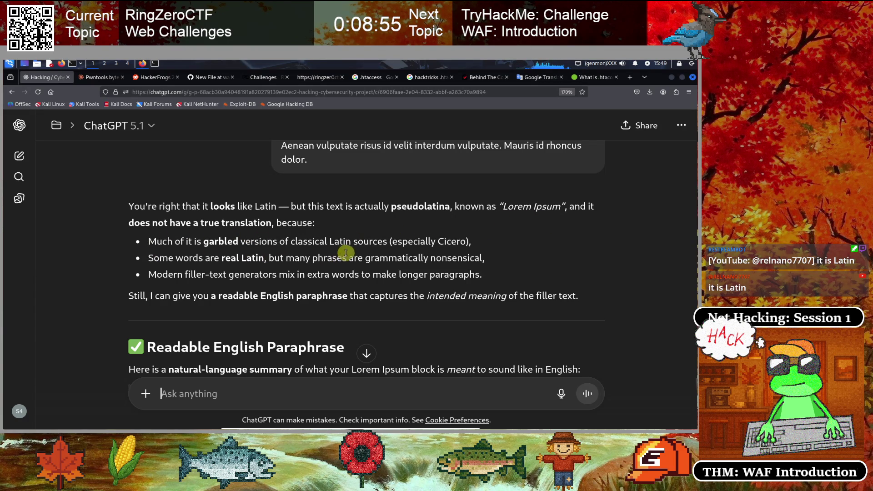
{"action": "scroll", "coordinate": [246, 247], "scroll_direction": "down", "scroll_amount": 1}
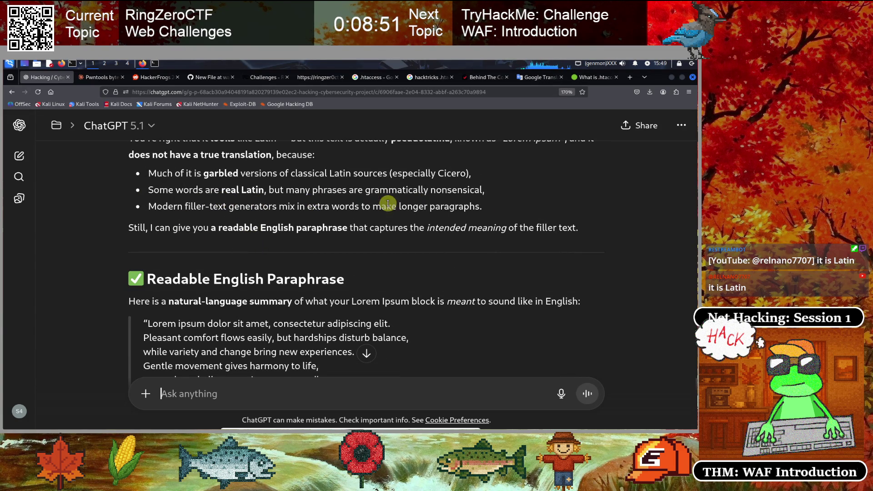
{"action": "scroll", "coordinate": [220, 225], "scroll_direction": "down", "scroll_amount": 2}
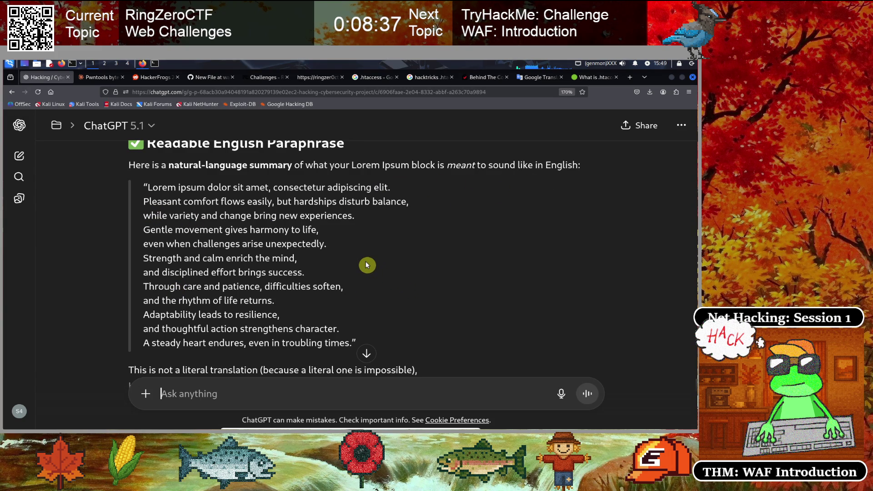
{"action": "scroll", "coordinate": [367, 265], "scroll_direction": "down", "scroll_amount": 2}
{"action": "scroll", "coordinate": [367, 265], "scroll_direction": "down", "scroll_amount": 2}
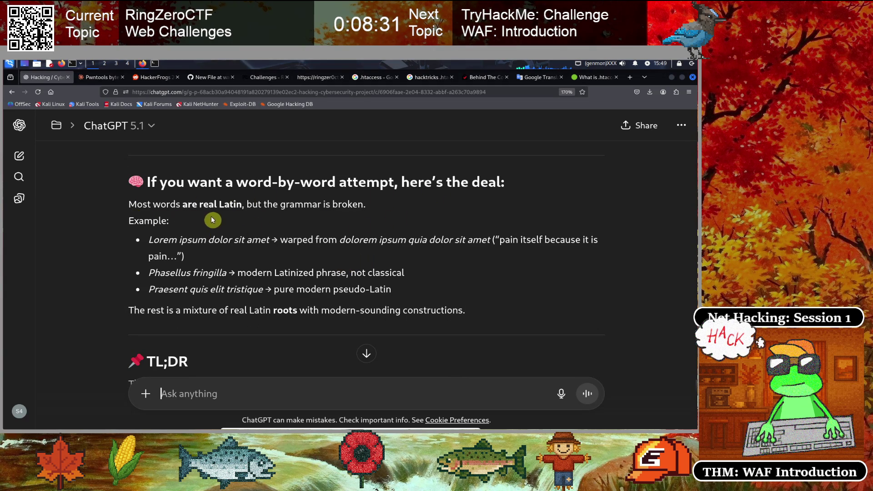
{"action": "scroll", "coordinate": [343, 225], "scroll_direction": "down", "scroll_amount": 1}
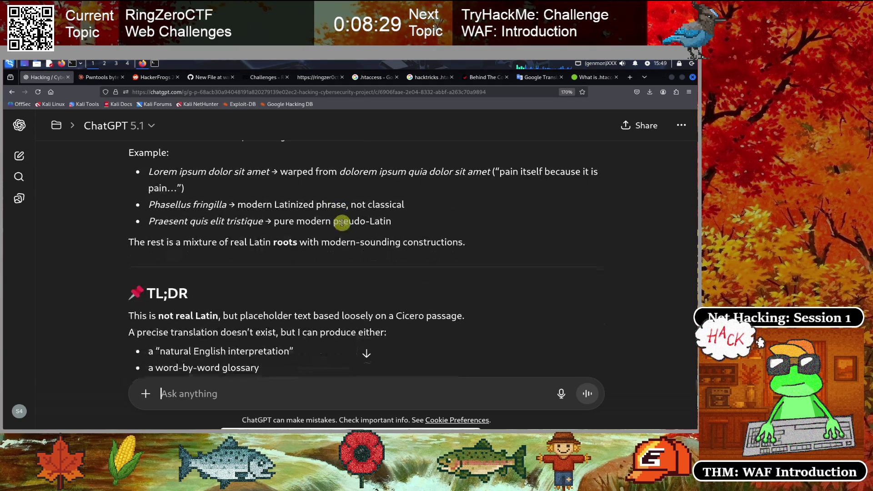
{"action": "scroll", "coordinate": [395, 228], "scroll_direction": "down", "scroll_amount": 1}
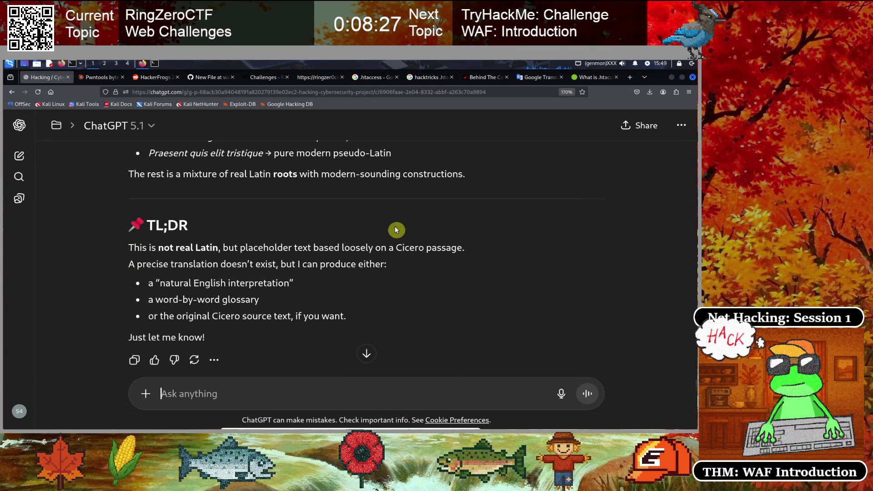
{"action": "scroll", "coordinate": [395, 227], "scroll_direction": "down", "scroll_amount": 1}
{"action": "scroll", "coordinate": [395, 230], "scroll_direction": "up", "scroll_amount": 1}
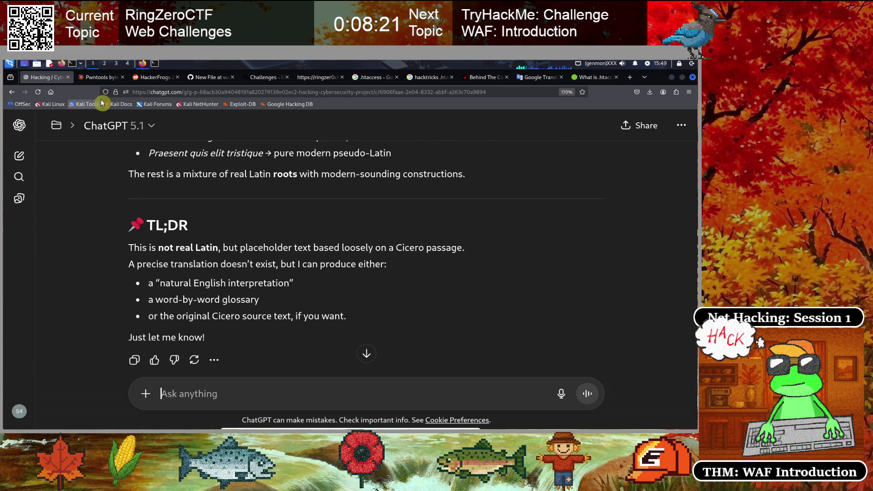
{"action": "left_click", "coordinate": [266, 77]}
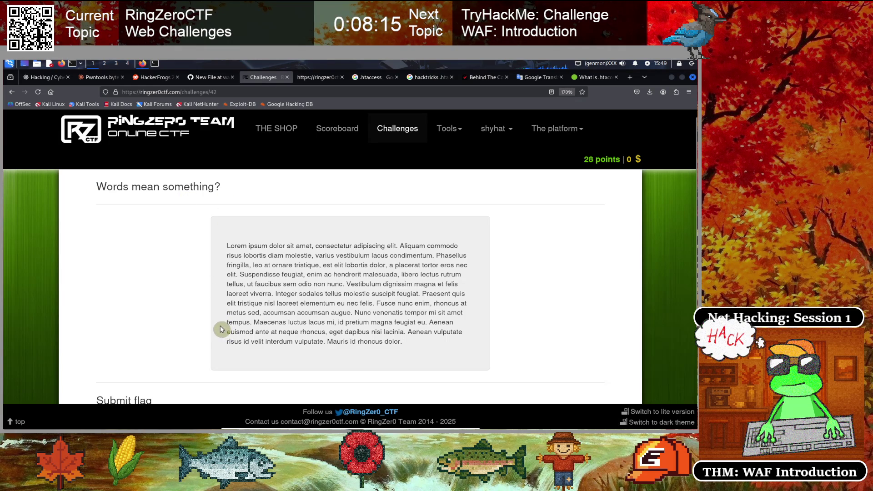
{"action": "scroll", "coordinate": [221, 328], "scroll_direction": "down", "scroll_amount": 1}
{"action": "scroll", "coordinate": [221, 321], "scroll_direction": "up", "scroll_amount": 1}
{"action": "scroll", "coordinate": [221, 317], "scroll_direction": "down", "scroll_amount": 1}
{"action": "scroll", "coordinate": [221, 317], "scroll_direction": "up", "scroll_amount": 1}
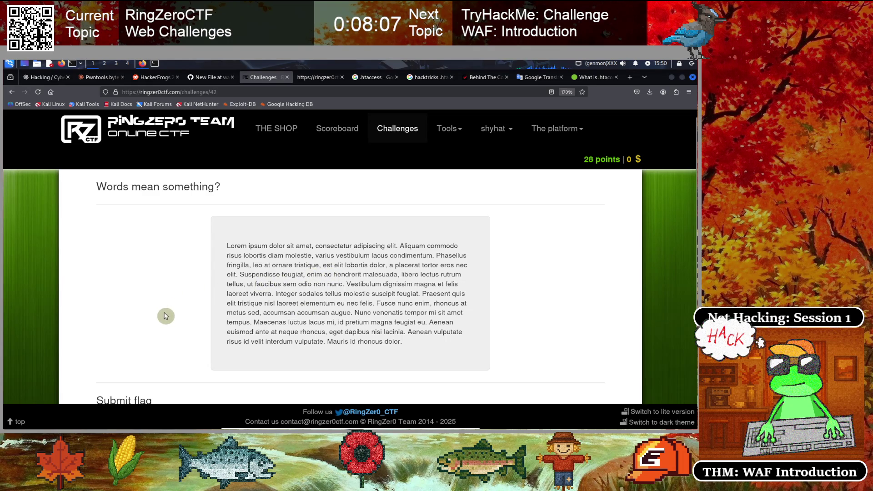
{"action": "scroll", "coordinate": [170, 310], "scroll_direction": "down", "scroll_amount": 1}
{"action": "scroll", "coordinate": [171, 310], "scroll_direction": "up", "scroll_amount": 1}
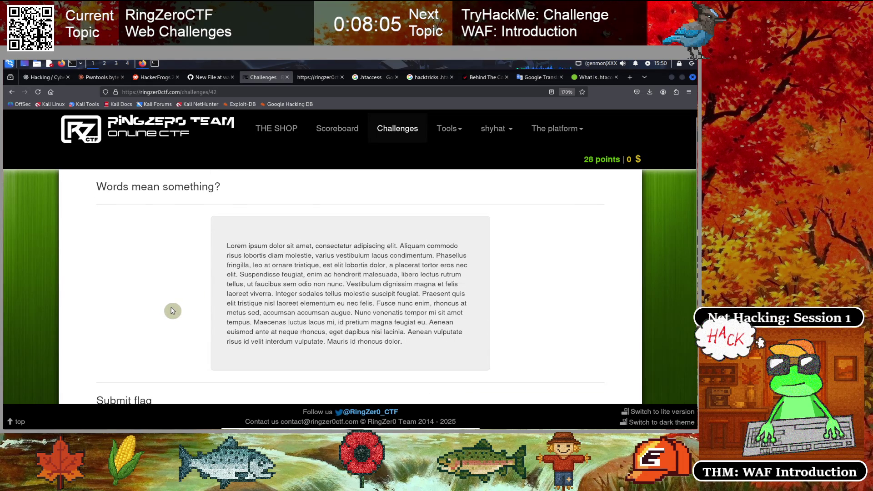
Adjust the challenge page zoom for reading, then bring up the Kali applications menu.
{"action": "key", "text": "ctrl+plus"}
{"action": "key", "text": "ctrl+plus"}
{"action": "scroll", "coordinate": [171, 311], "scroll_direction": "down", "scroll_amount": 2}
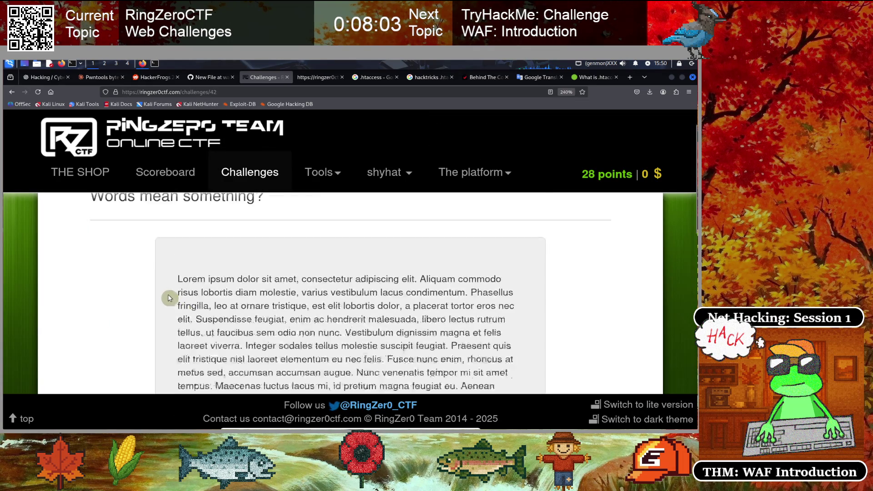
{"action": "scroll", "coordinate": [166, 293], "scroll_direction": "up", "scroll_amount": 2}
{"action": "key", "text": "ctrl+minus"}
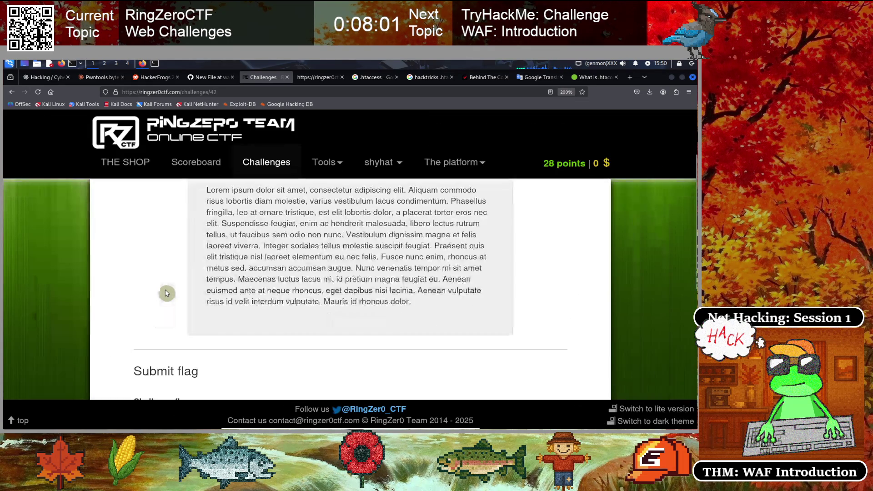
{"action": "scroll", "coordinate": [166, 293], "scroll_direction": "up", "scroll_amount": 2}
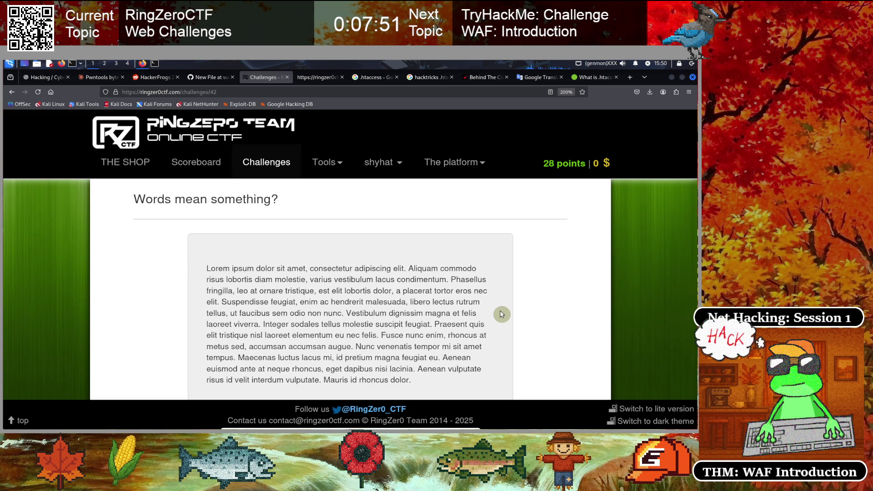
{"action": "left_click", "coordinate": [10, 64]}
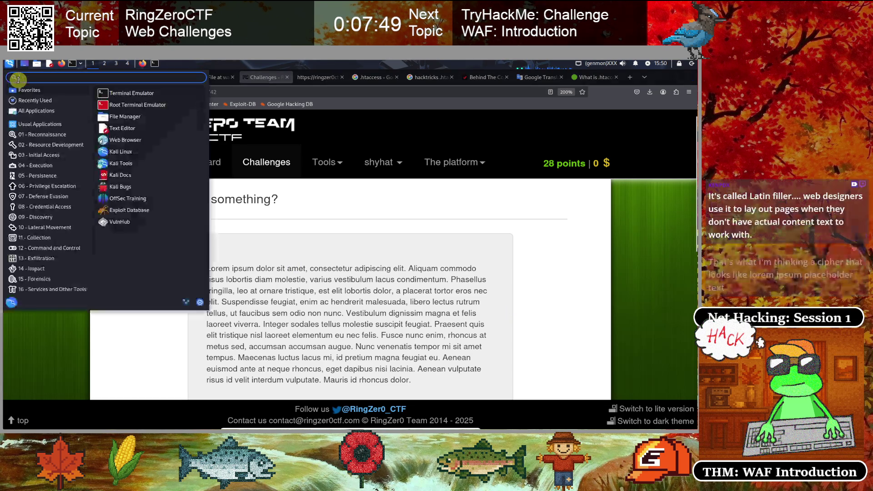
{"action": "type", "text": "burp"}
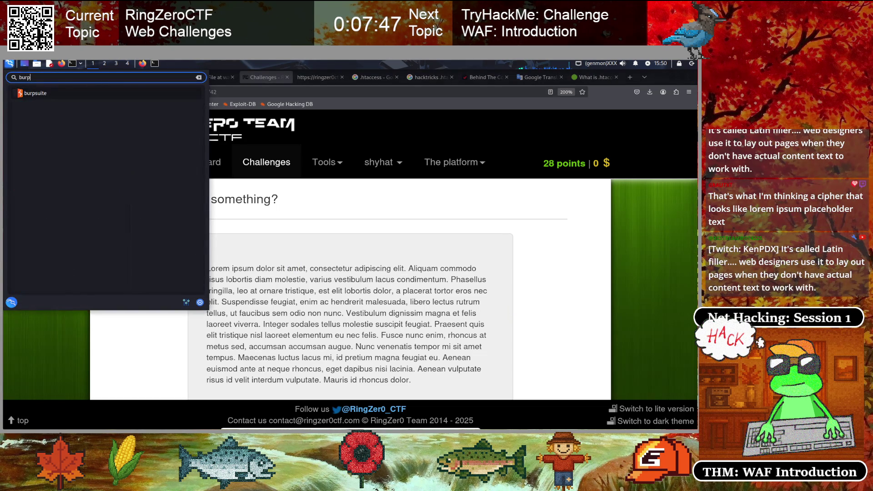
Launch Burp Suite with a temporary project and Burp defaults, then bring the challenge page forward.
{"action": "left_click", "coordinate": [50, 95]}
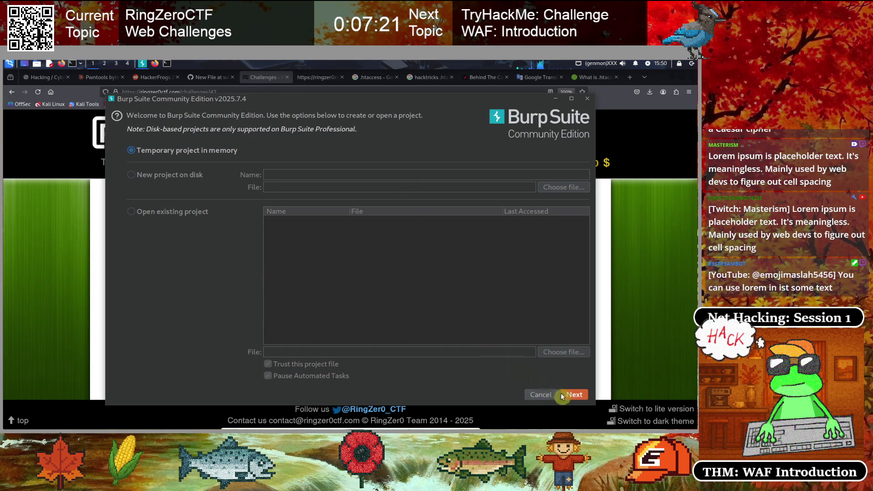
{"action": "left_click", "coordinate": [576, 394]}
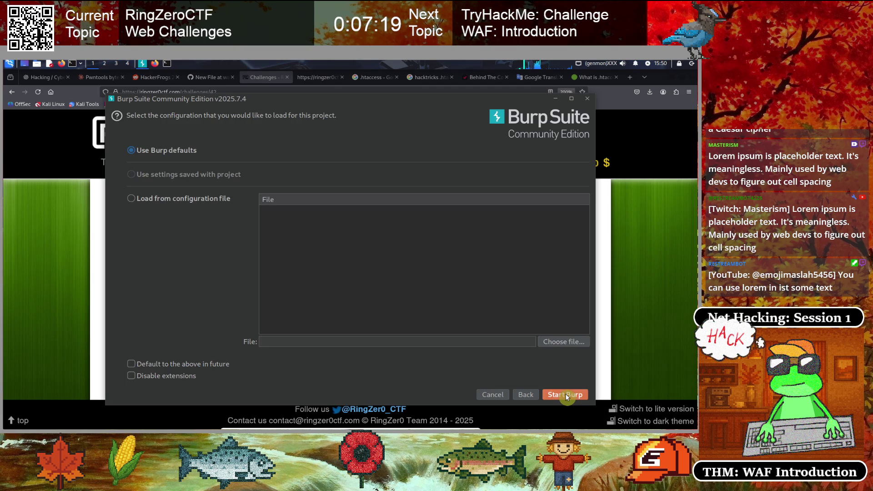
{"action": "left_click", "coordinate": [566, 394]}
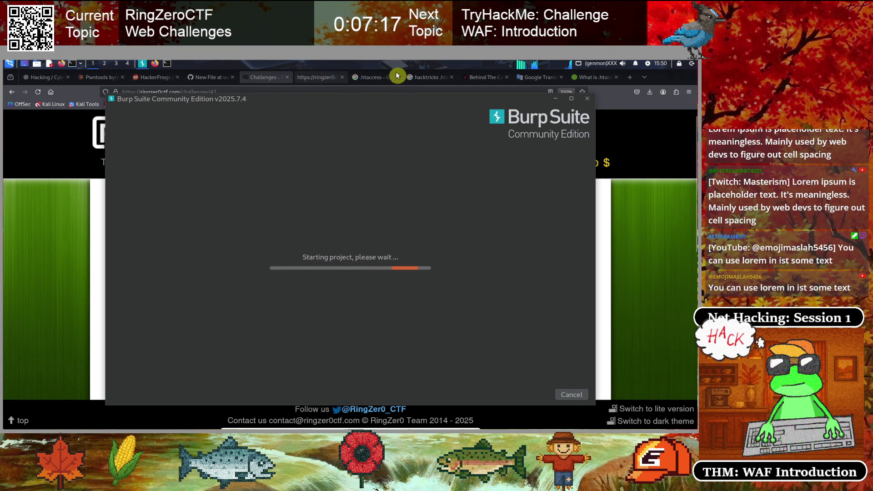
{"action": "left_click", "coordinate": [266, 78]}
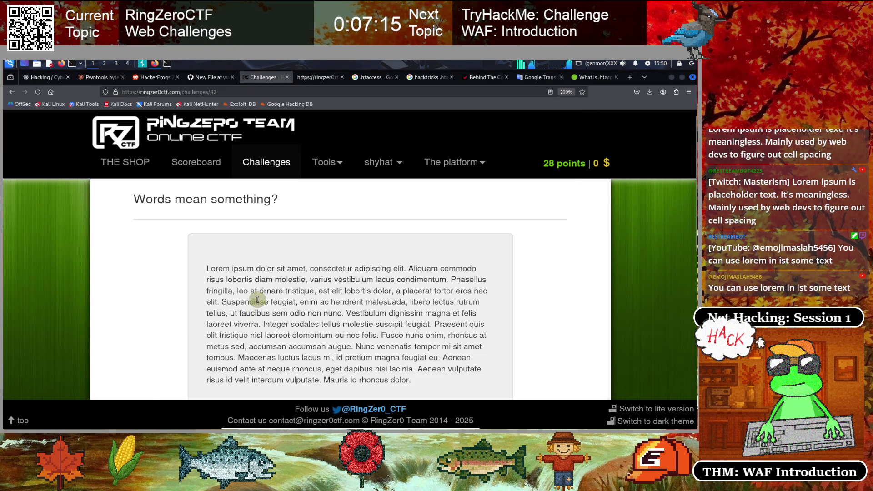
{"action": "scroll", "coordinate": [257, 301], "scroll_direction": "down", "scroll_amount": 2}
{"action": "mouse_move", "coordinate": [232, 222]}
{"action": "left_mouse_down"}
{"action": "mouse_move", "coordinate": [407, 267]}
{"action": "mouse_move", "coordinate": [417, 307]}
{"action": "left_mouse_up"}
{"action": "left_click", "coordinate": [276, 230]}
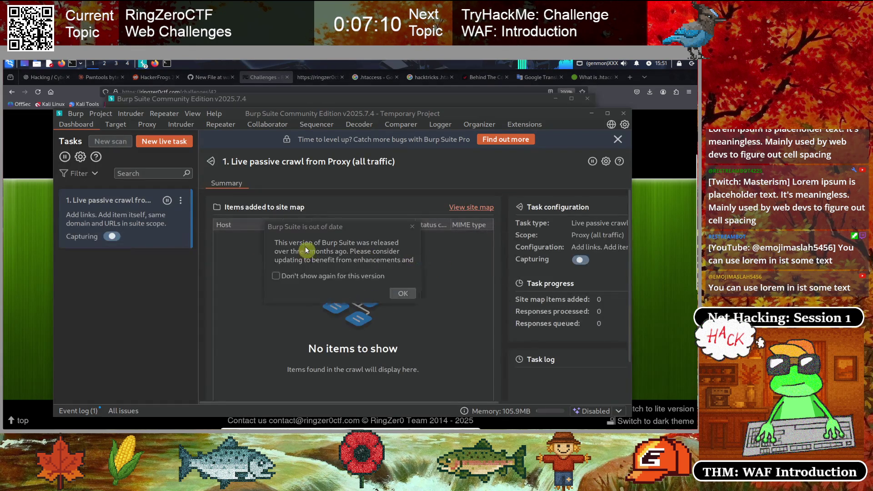
Dismiss Burp's out-of-date notice, view the Proxy area, and return to the RingZer0 page in Firefox.
{"action": "left_click", "coordinate": [412, 226]}
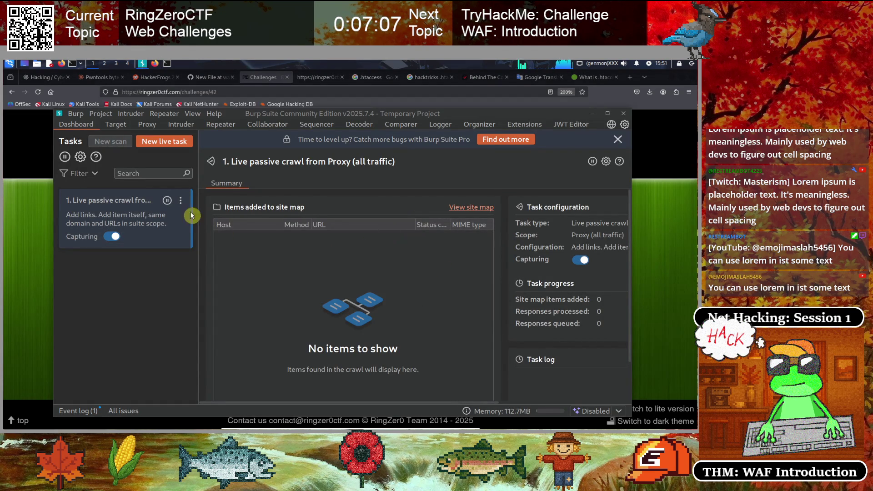
{"action": "left_click", "coordinate": [145, 125]}
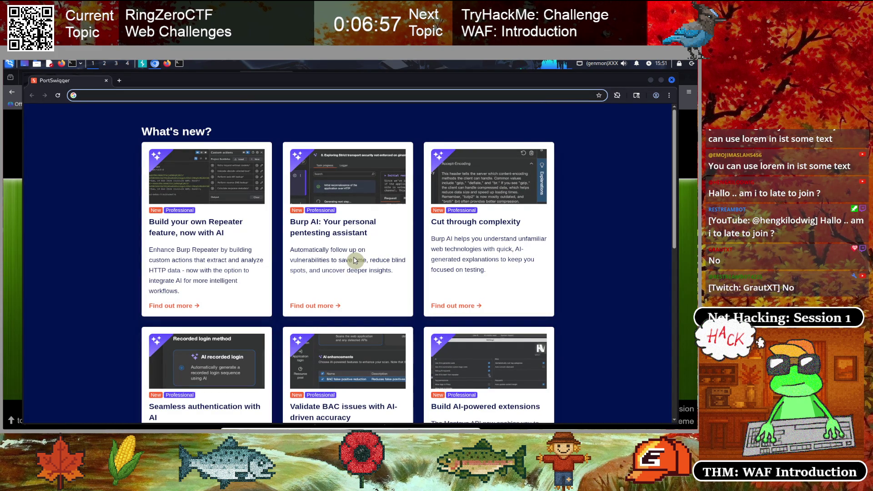
{"action": "left_click", "coordinate": [165, 64]}
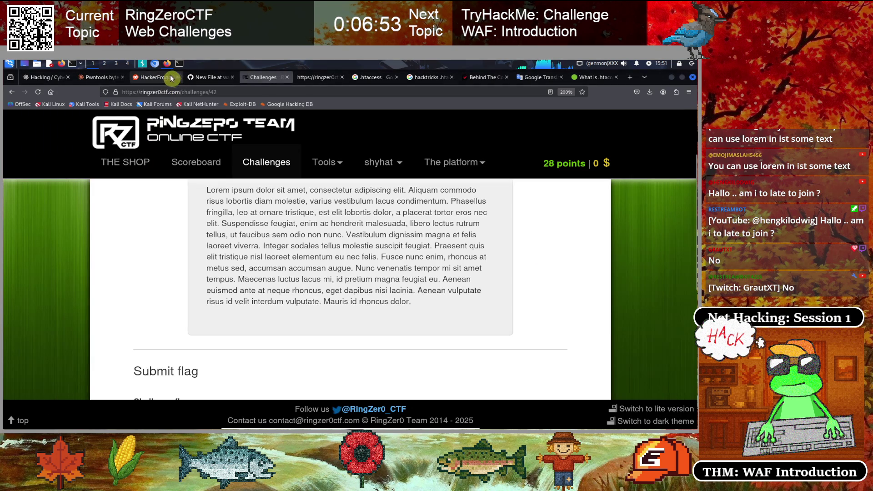
Select the site's base address in the URL bar, then open a new blank tab.
{"action": "left_click", "coordinate": [186, 91]}
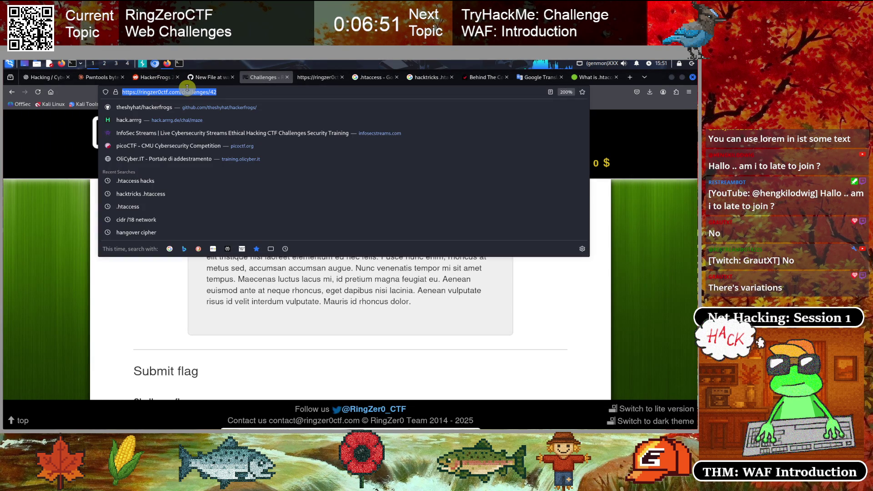
{"action": "key", "text": "ctrl+shift+Left"}
{"action": "key", "text": "ctrl+shift+Left"}
{"action": "key", "text": "shift+Right"}
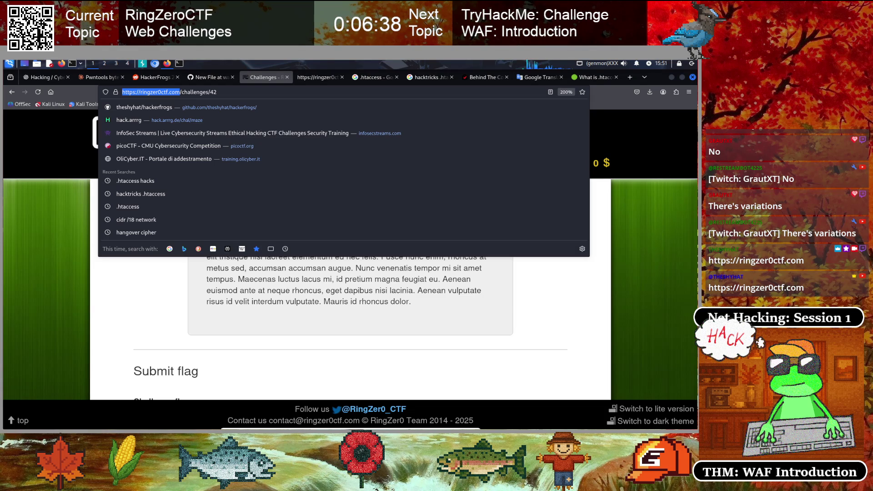
{"action": "left_click", "coordinate": [630, 77]}
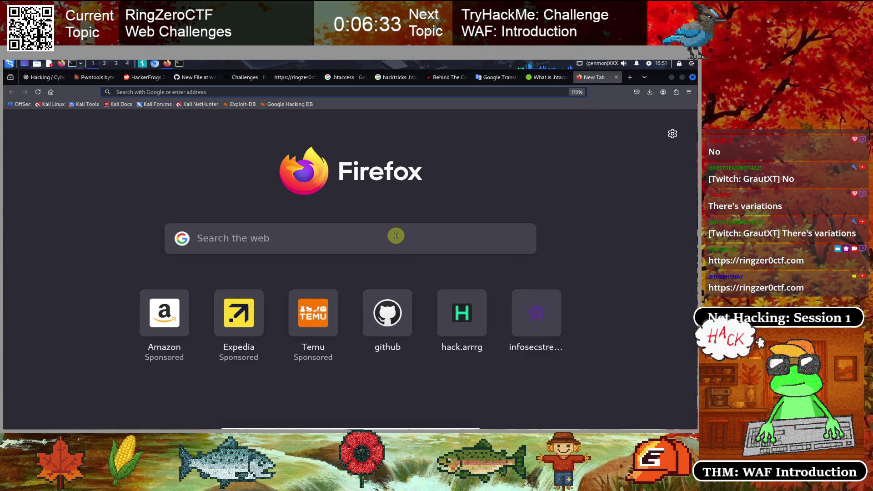
{"action": "type", "text": "forum+ip"}
{"action": "type", "text": "sum"}
{"action": "type", "text": "her"}
Search Google for 'lorum ipsum cipher', open the Lorem Ipsum Cipher result in a new tab, and return to ChatGPT.
{"action": "key", "text": "Return"}
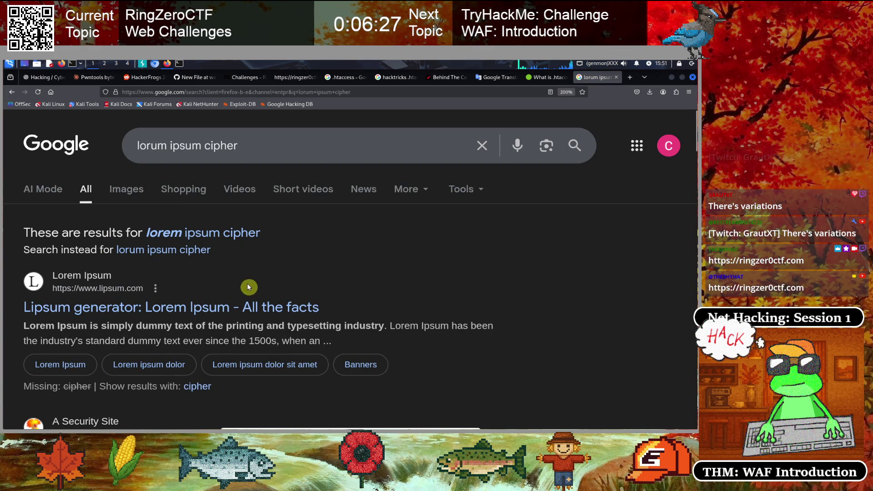
{"action": "scroll", "coordinate": [302, 263], "scroll_direction": "down", "scroll_amount": 2}
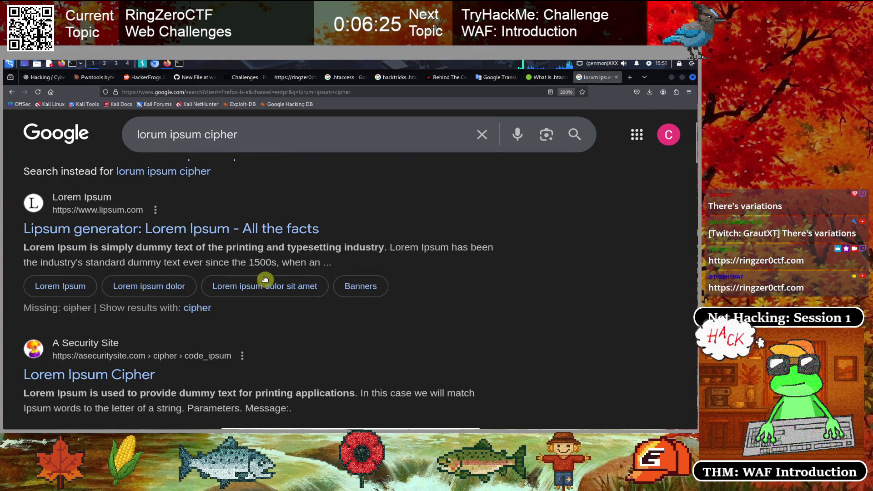
{"action": "scroll", "coordinate": [253, 264], "scroll_direction": "down", "scroll_amount": 2}
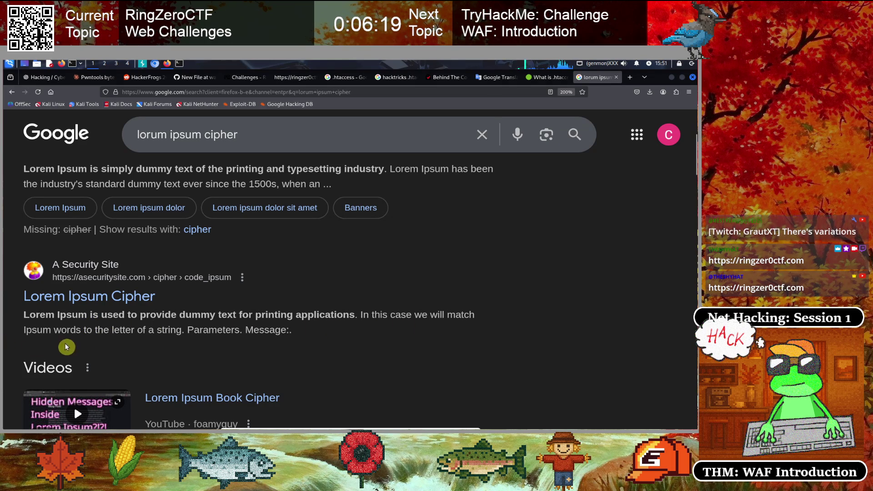
{"action": "right_click", "coordinate": [128, 301]}
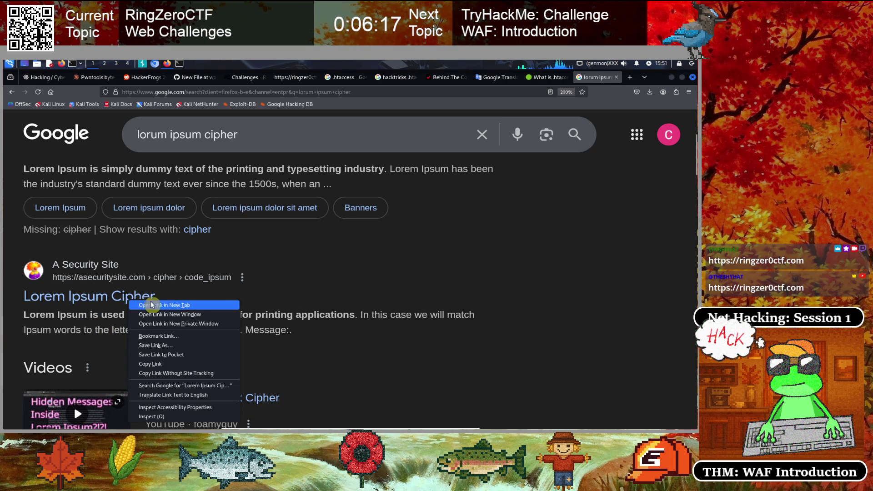
{"action": "left_click", "coordinate": [146, 304]}
{"action": "left_click", "coordinate": [599, 82]}
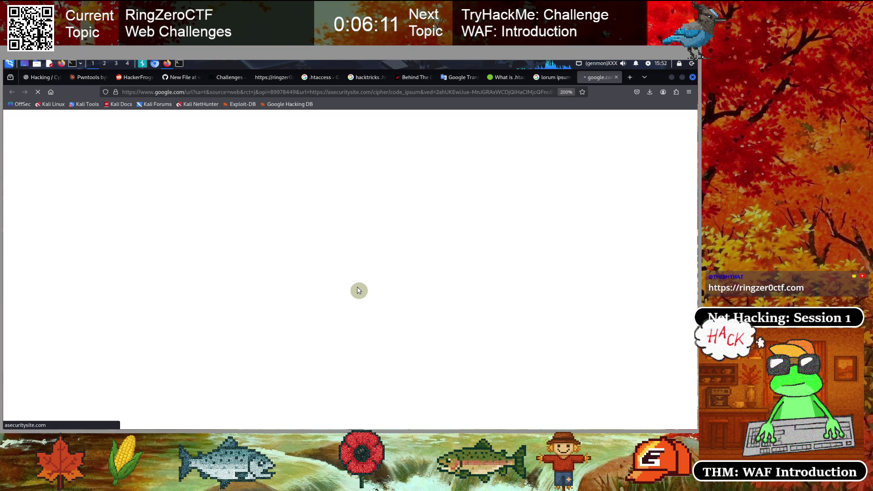
{"action": "left_click", "coordinate": [554, 77]}
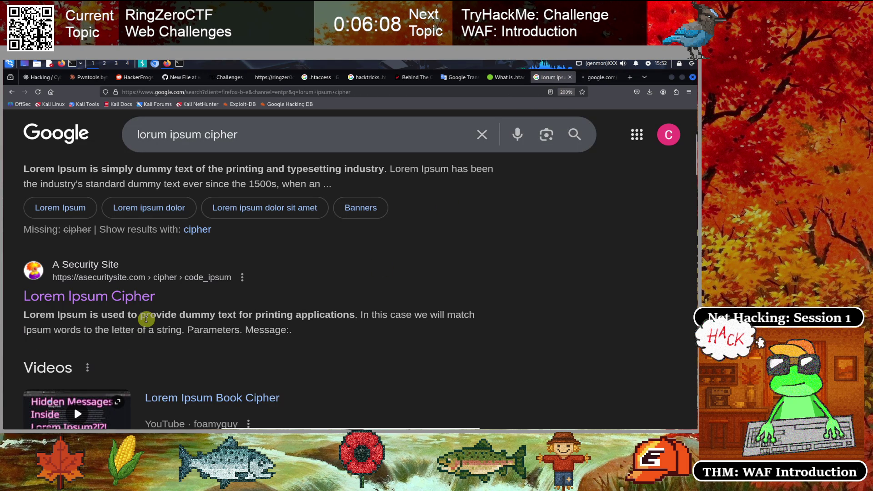
{"action": "scroll", "coordinate": [145, 318], "scroll_direction": "down", "scroll_amount": 2}
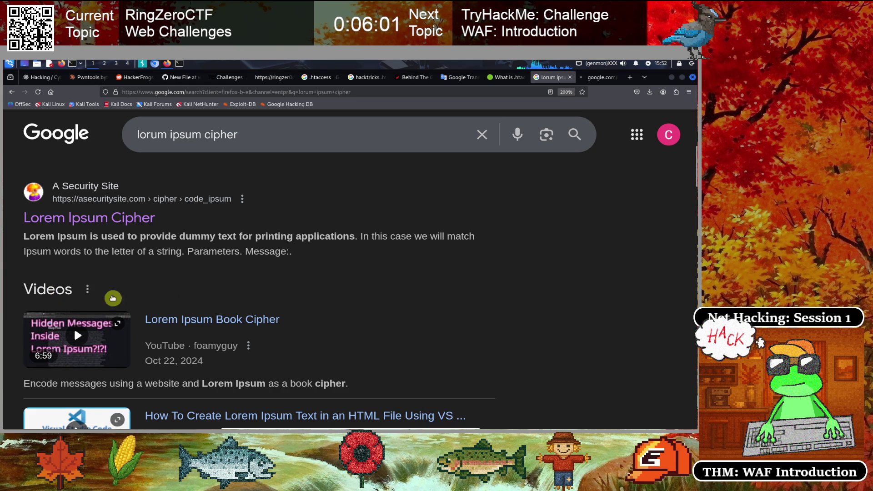
{"action": "scroll", "coordinate": [348, 308], "scroll_direction": "down", "scroll_amount": 4}
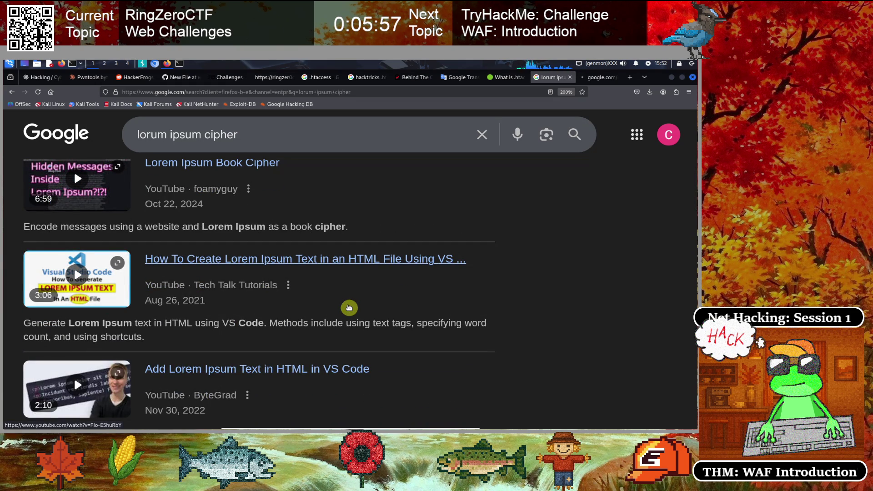
{"action": "scroll", "coordinate": [349, 308], "scroll_direction": "down", "scroll_amount": 3}
{"action": "scroll", "coordinate": [348, 307], "scroll_direction": "down", "scroll_amount": 5}
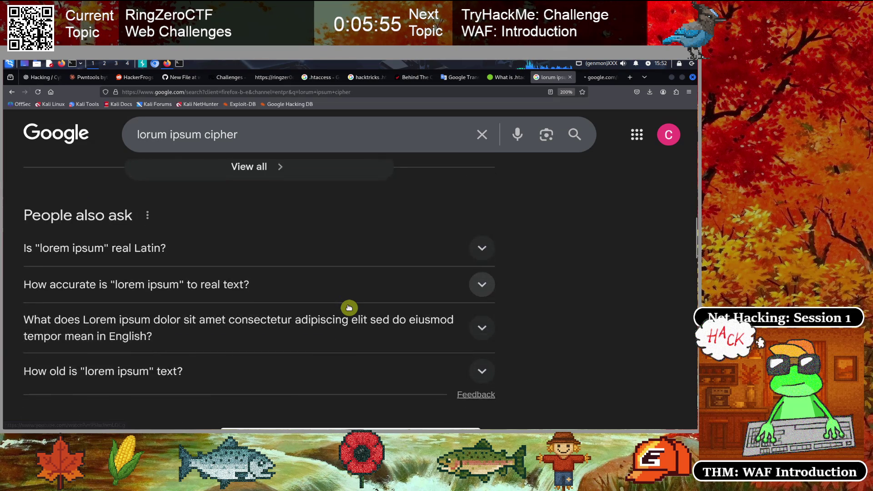
{"action": "scroll", "coordinate": [349, 308], "scroll_direction": "down", "scroll_amount": 5}
{"action": "scroll", "coordinate": [348, 308], "scroll_direction": "down", "scroll_amount": 2}
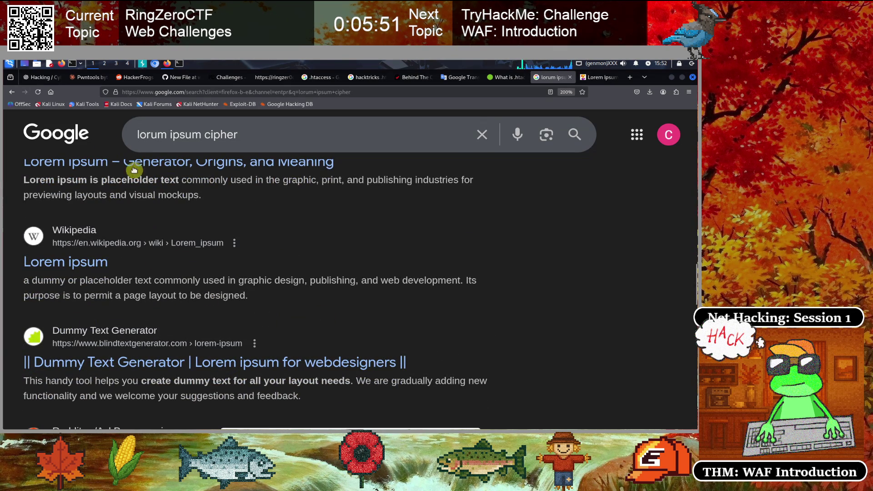
{"action": "left_click", "coordinate": [41, 77]}
{"action": "scroll", "coordinate": [230, 292], "scroll_direction": "down", "scroll_amount": 2}
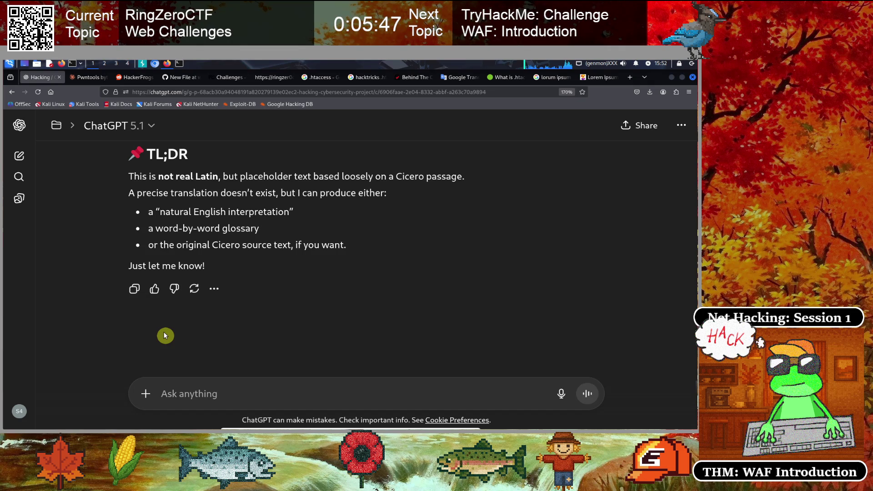
{"action": "type", "text": "Is"}
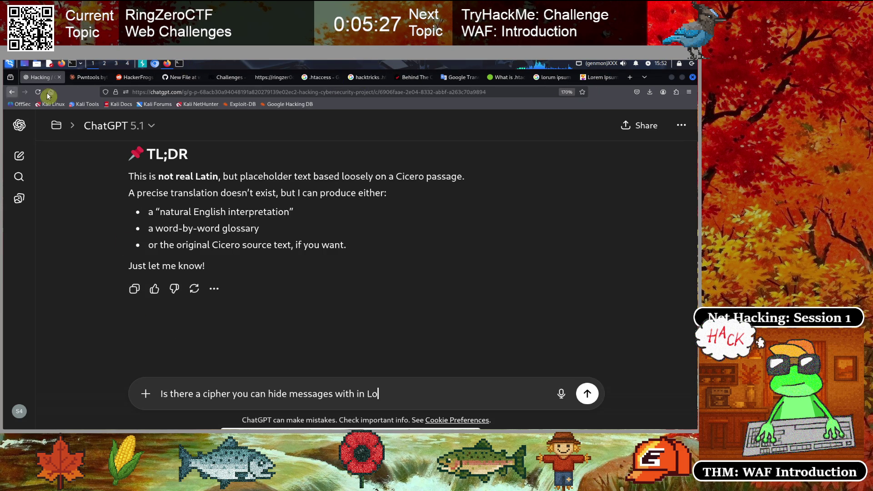
Close the hacktricks, .htaccess and SiteLock tabs, then send ChatGPT the question about Lorem Ipsum ciphers.
{"action": "left_click", "coordinate": [367, 77]}
{"action": "left_click", "coordinate": [384, 77]}
{"action": "left_click", "coordinate": [328, 82]}
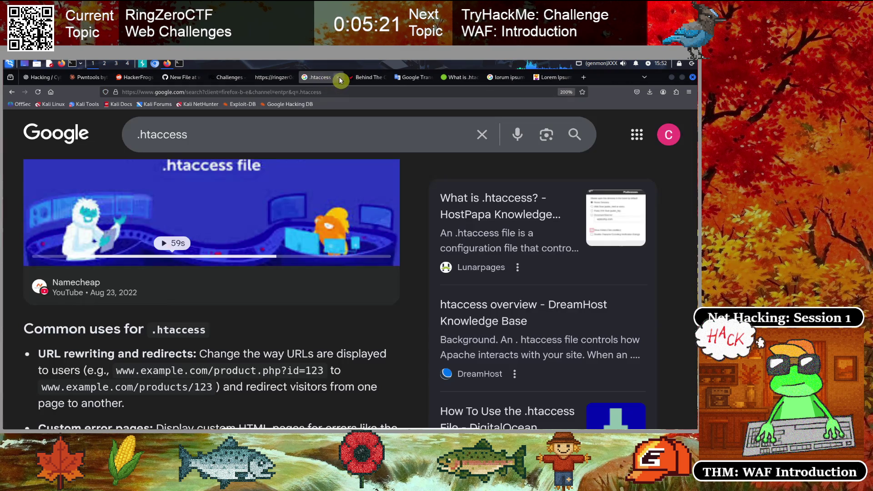
{"action": "left_click", "coordinate": [335, 77]}
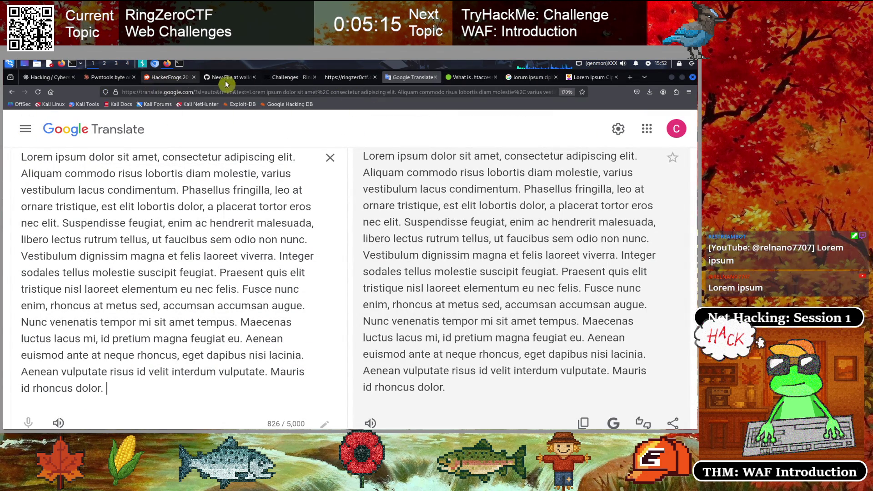
{"action": "left_click", "coordinate": [48, 78]}
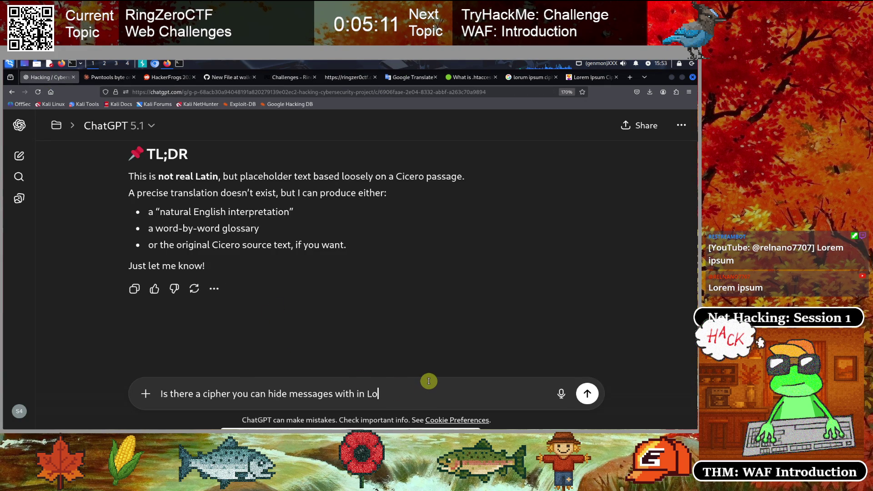
{"action": "type", "text": "m"}
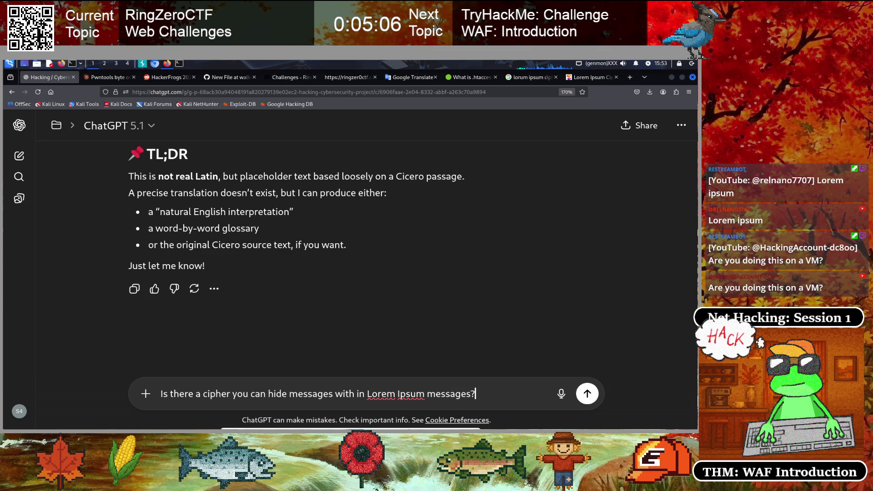
{"action": "key", "text": "Return"}
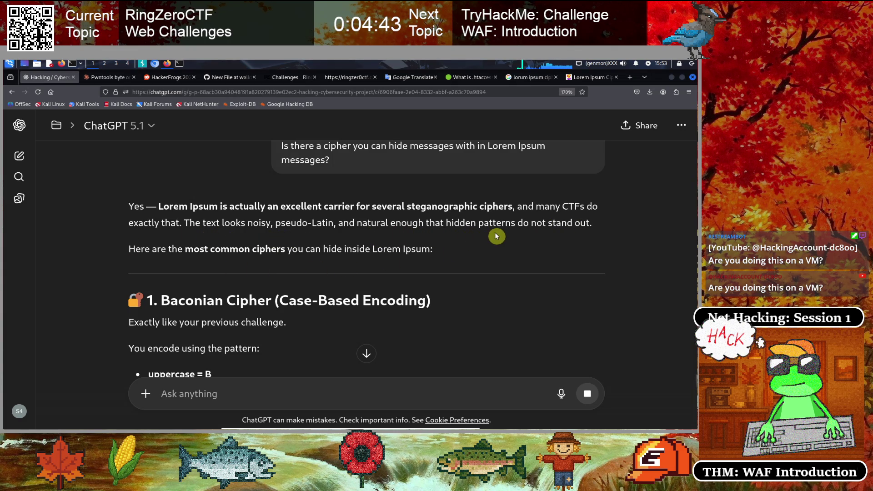
{"action": "scroll", "coordinate": [179, 252], "scroll_direction": "down", "scroll_amount": 2}
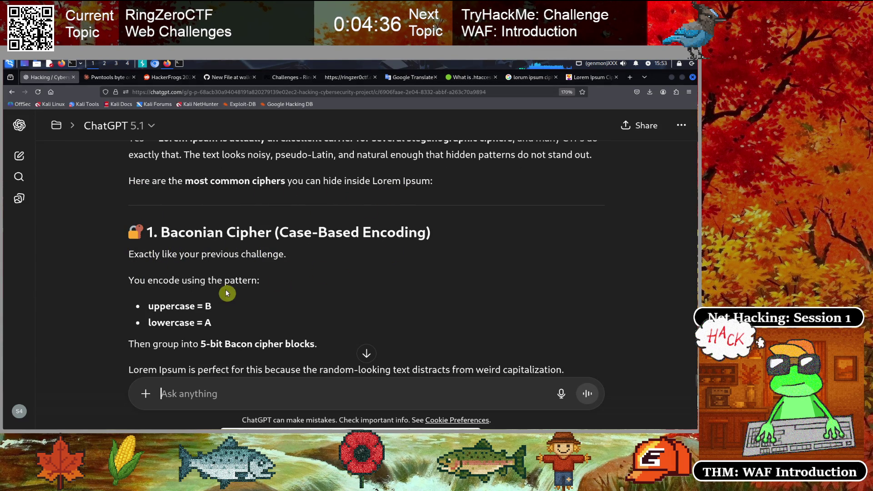
{"action": "scroll", "coordinate": [173, 267], "scroll_direction": "down", "scroll_amount": 2}
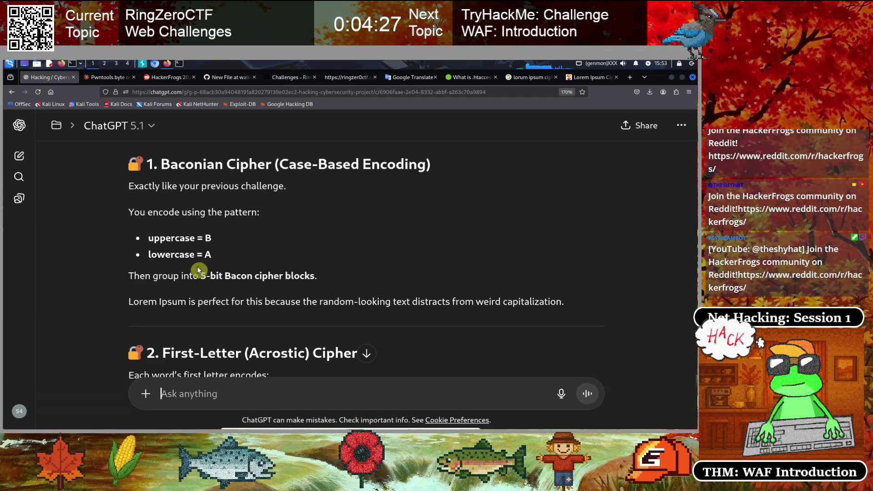
{"action": "scroll", "coordinate": [264, 243], "scroll_direction": "down", "scroll_amount": 3}
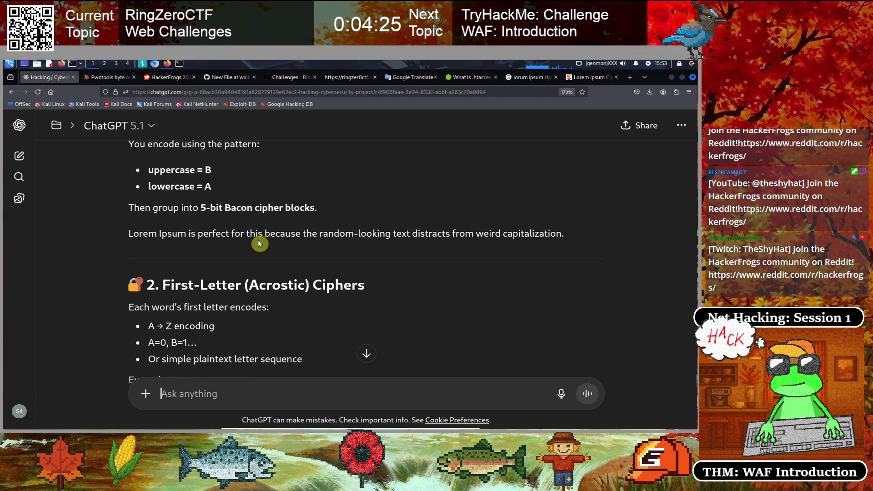
{"action": "scroll", "coordinate": [259, 242], "scroll_direction": "up", "scroll_amount": 1}
{"action": "scroll", "coordinate": [242, 250], "scroll_direction": "up", "scroll_amount": 2}
{"action": "scroll", "coordinate": [197, 293], "scroll_direction": "down", "scroll_amount": 1}
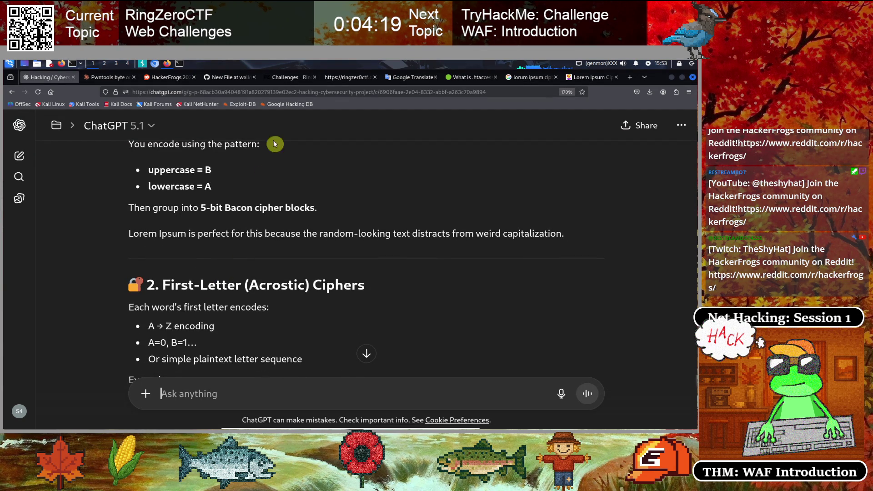
Move through the .htaccess and cipher-search tabs to the challenge 42 page source.
{"action": "left_click", "coordinate": [499, 81]}
{"action": "left_click", "coordinate": [529, 80]}
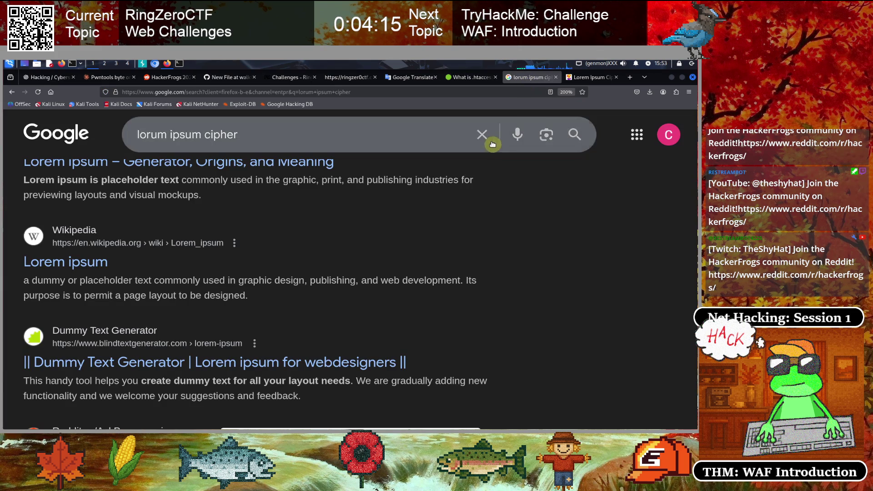
{"action": "left_click", "coordinate": [348, 79]}
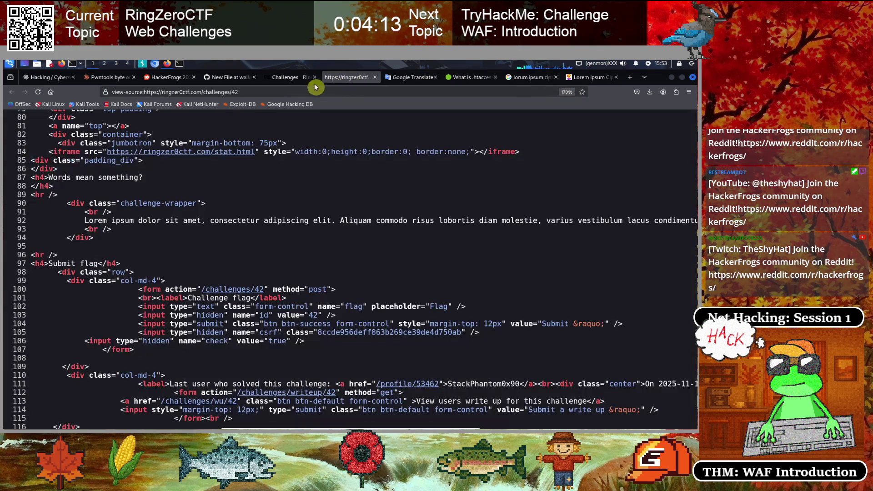
Copy the challenge's lorem ipsum paragraph from the RingZer0 page and switch to the terminal.
{"action": "left_click", "coordinate": [291, 77]}
{"action": "scroll", "coordinate": [325, 253], "scroll_direction": "up", "scroll_amount": 2}
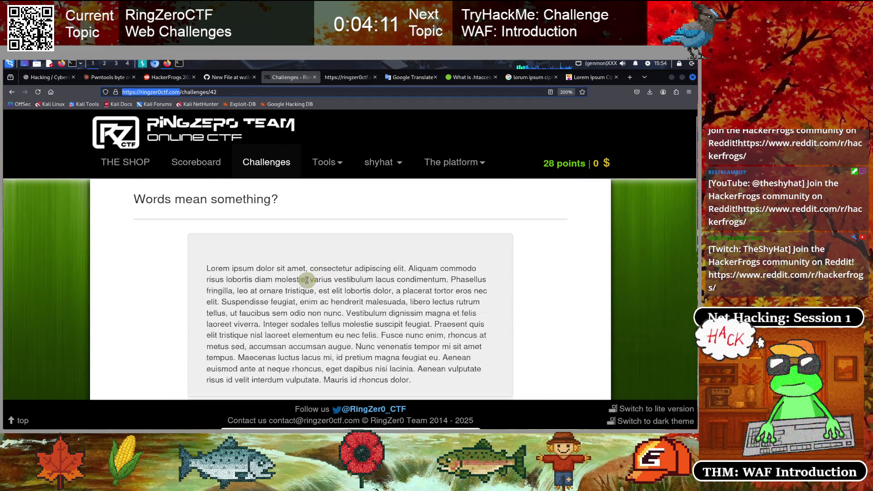
{"action": "scroll", "coordinate": [320, 265], "scroll_direction": "down", "scroll_amount": 2}
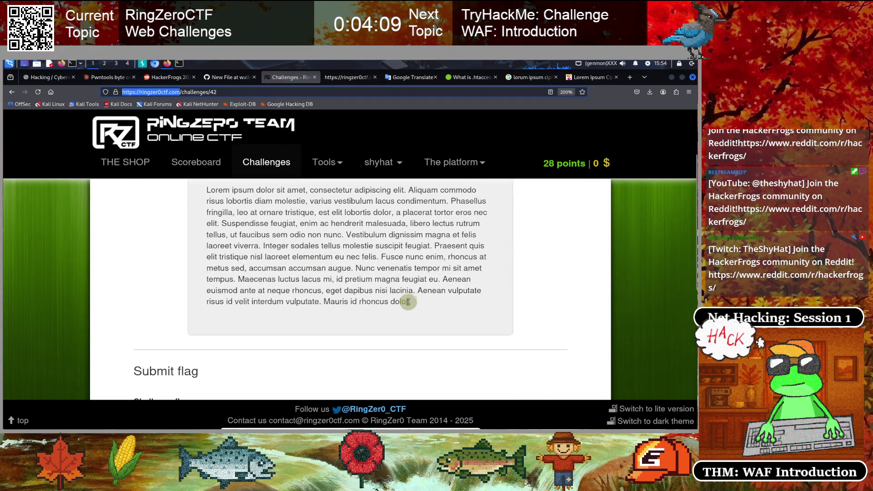
{"action": "left_click_drag", "start_coordinate": [412, 302], "coordinate": [215, 197]}
{"action": "right_click", "coordinate": [255, 199]}
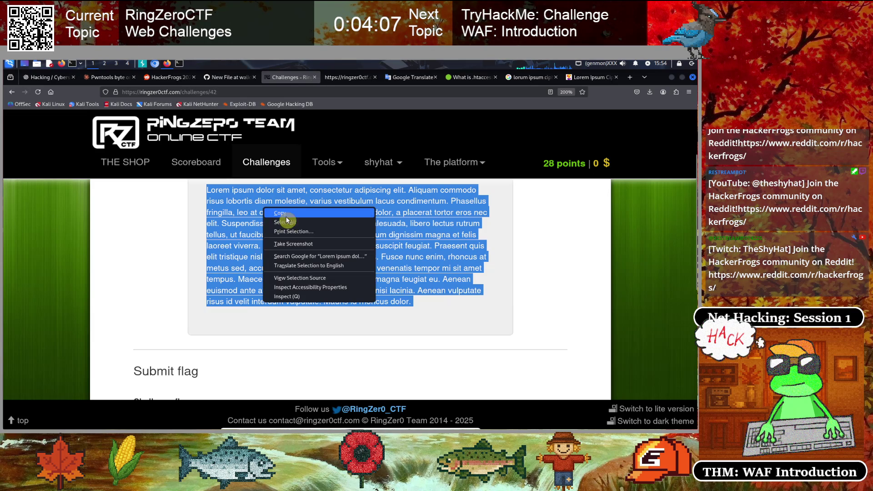
{"action": "left_click", "coordinate": [282, 219]}
{"action": "left_click", "coordinate": [209, 219]}
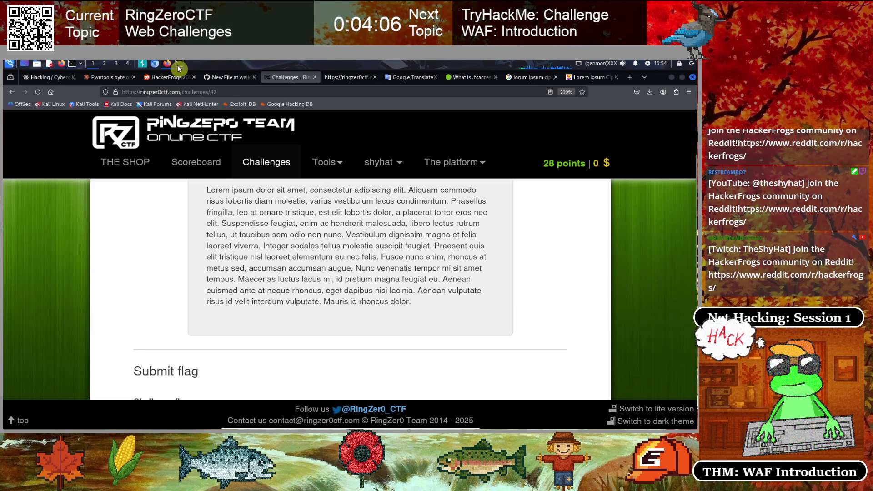
{"action": "left_click", "coordinate": [179, 64]}
{"action": "scroll", "coordinate": [385, 326], "scroll_direction": "down", "scroll_amount": 4}
{"action": "scroll", "coordinate": [385, 326], "scroll_direction": "down", "scroll_amount": 7}
{"action": "scroll", "coordinate": [386, 325], "scroll_direction": "down", "scroll_amount": 5}
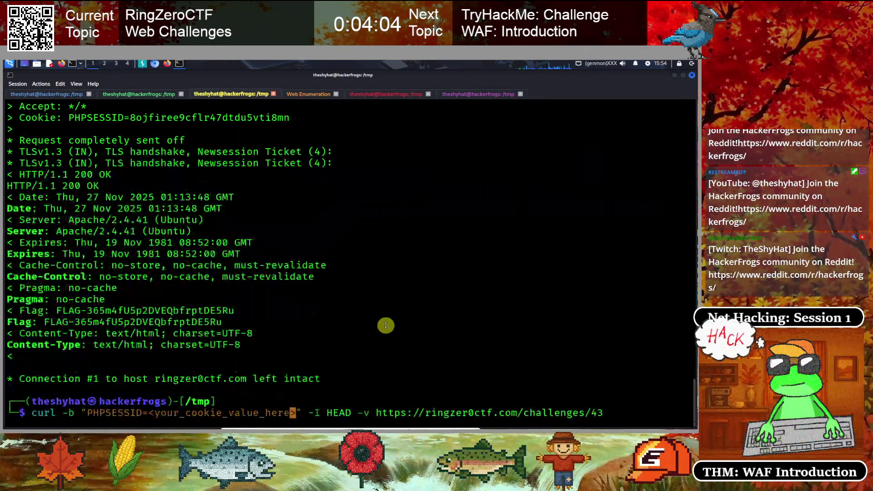
Erase the old curl command, clear the screen and list the files in /tmp.
{"action": "key", "text": "Home"}
{"action": "key", "text": "Delete"}
{"action": "key", "text": "Delete"}
{"action": "key", "text": "Delete"}
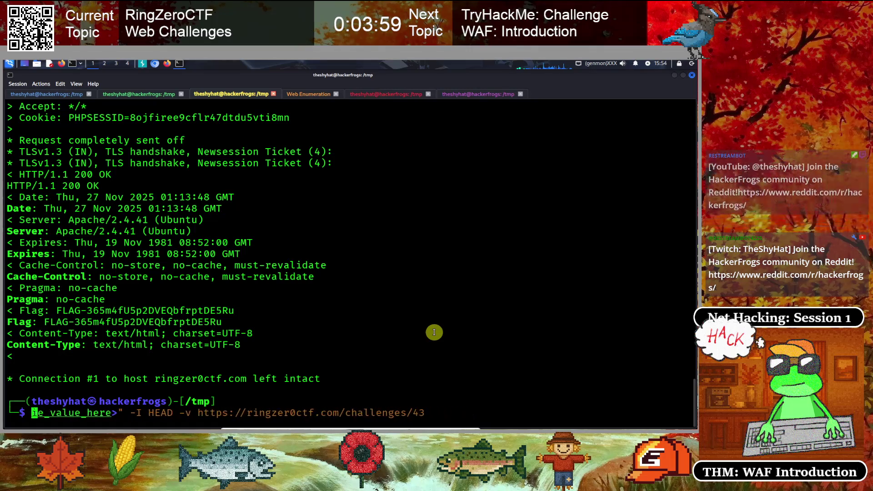
{"action": "key", "text": "Delete"}
{"action": "key", "text": "Delete"}
{"action": "key", "text": "Delete"}
{"action": "key", "text": "Delete"}
{"action": "key", "text": "Delete"}
{"action": "key", "text": "Delete"}
{"action": "key", "text": "Delete"}
{"action": "key", "text": "Delete"}
{"action": "key", "text": "Delete"}
{"action": "key", "text": "Delete"}
{"action": "key", "text": "Delete"}
{"action": "key", "text": "Delete"}
{"action": "key", "text": "Delete"}
{"action": "key", "text": "Delete"}
{"action": "key", "text": "Delete"}
{"action": "key", "text": "Delete"}
{"action": "key", "text": "Delete"}
{"action": "key", "text": "Delete"}
{"action": "key", "text": "Delete"}
{"action": "key", "text": "Delete"}
{"action": "type", "text": "clear"}
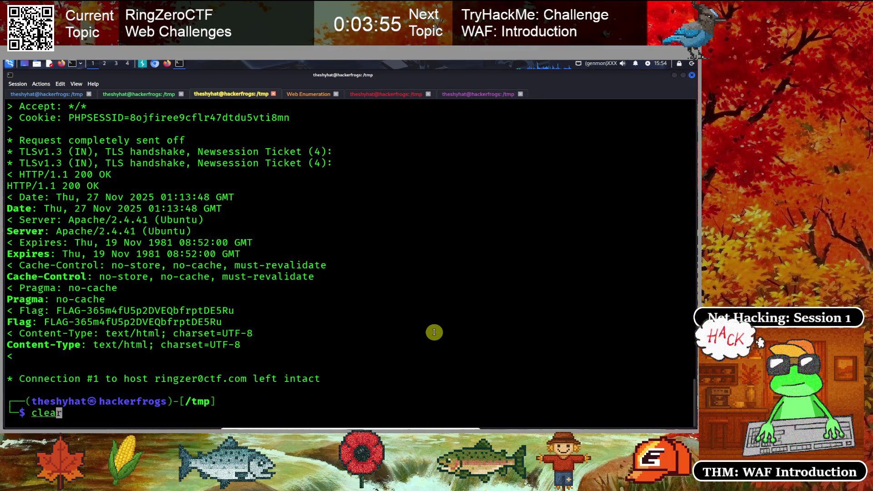
{"action": "key", "text": "Return"}
{"action": "type", "text": "ls"}
{"action": "key", "text": "Return"}
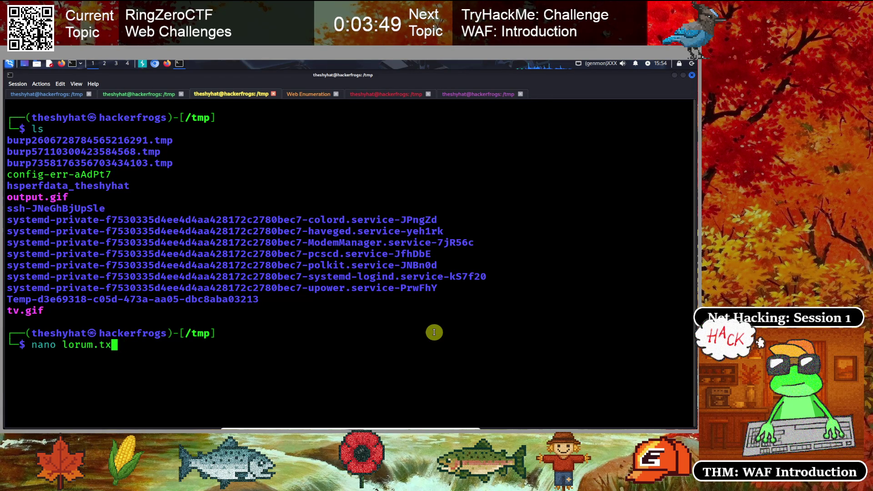
{"action": "type", "text": "t"}
Paste the lorem paragraph into a new nano file lorum.txt and save it.
{"action": "key", "text": "Return"}
{"action": "key", "text": "ctrl+shift+v"}
{"action": "key", "text": "Home"}
{"action": "key", "text": "ctrl+x"}
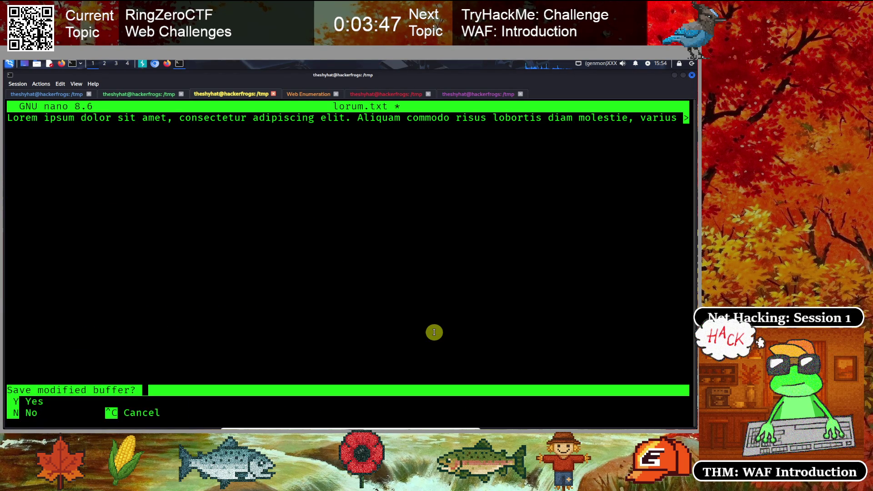
{"action": "key", "text": "y"}
{"action": "key", "text": "Return"}
{"action": "type", "text": "ear"}
Clear the terminal and print the contents of lorum.txt to verify it.
{"action": "key", "text": "Return"}
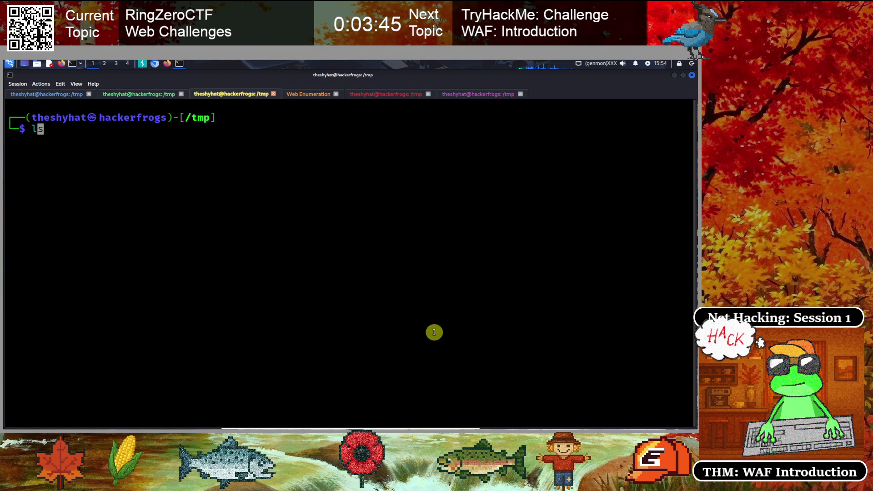
{"action": "type", "text": "ls"}
{"action": "key", "text": "Return"}
{"action": "type", "text": "cat lor"}
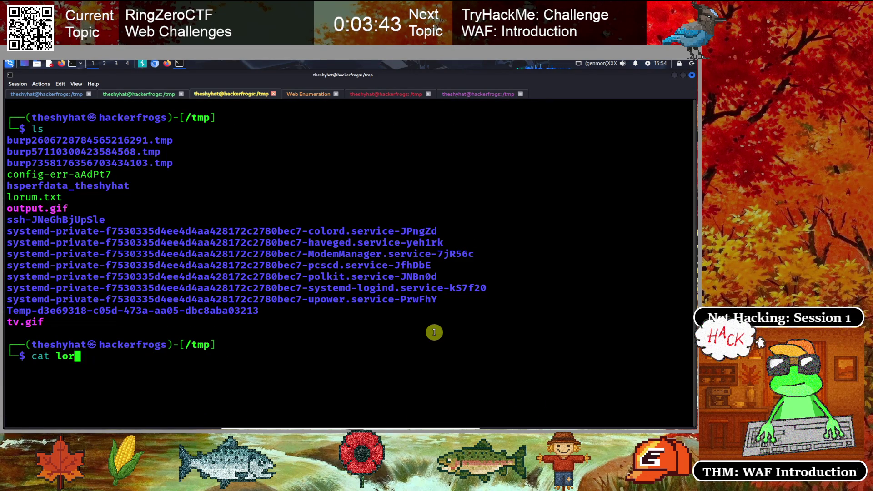
{"action": "type", "text": "um.txt"}
{"action": "key", "text": "Return"}
Pipe lorum.txt through tr so uppercase becomes A and lowercase becomes B.
{"action": "key", "text": "Up"}
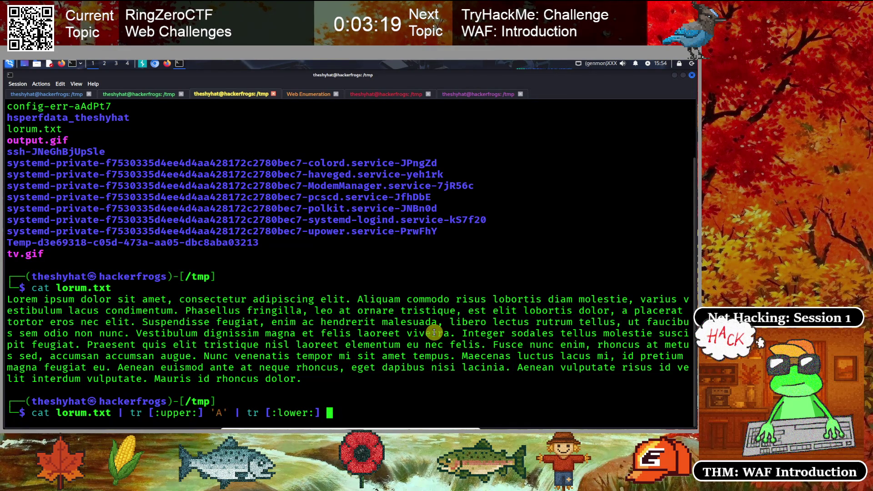
{"action": "key", "text": "Return"}
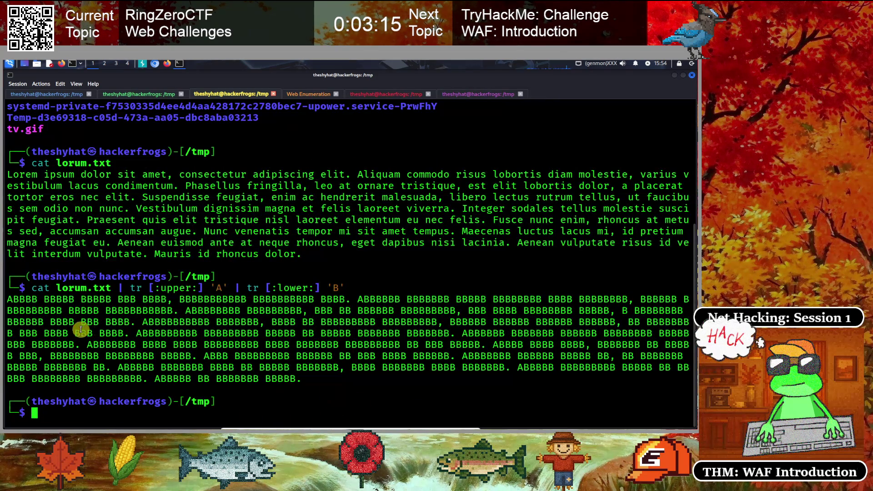
Copy the A/B output text and switch back to the browser.
{"action": "left_click_drag", "start_coordinate": [303, 380], "coordinate": [8, 300]}
{"action": "right_click", "coordinate": [18, 299]}
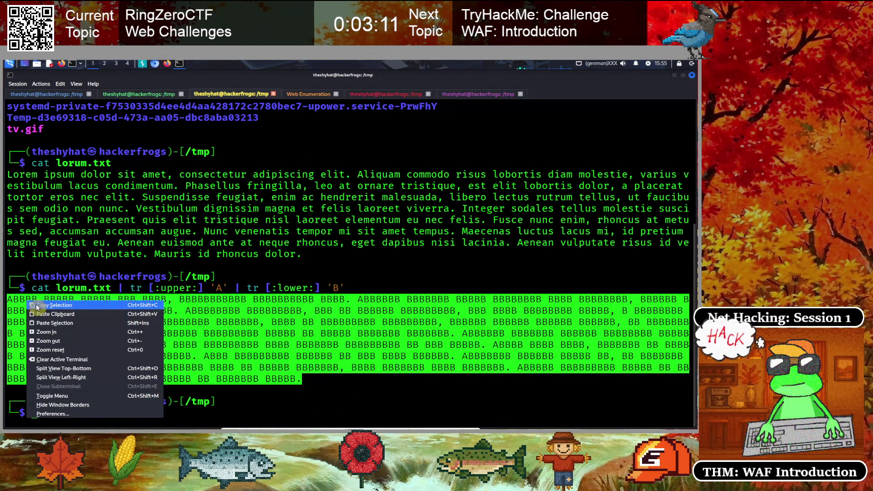
{"action": "left_click", "coordinate": [256, 327]}
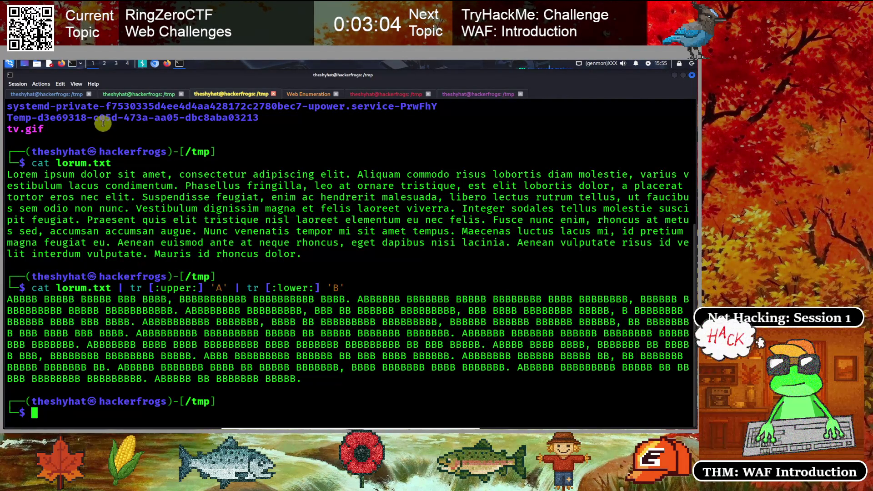
{"action": "left_click", "coordinate": [169, 63]}
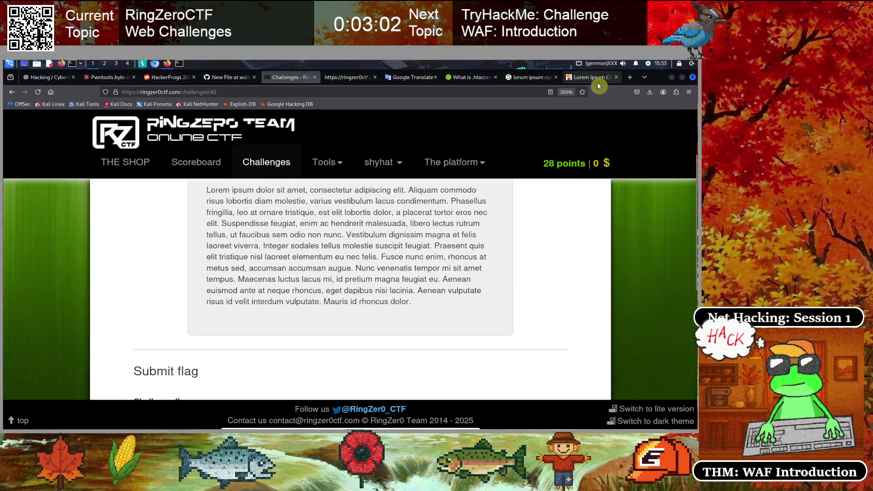
Start a new tab with dcode.fr entered in the address bar.
{"action": "left_click", "coordinate": [630, 77]}
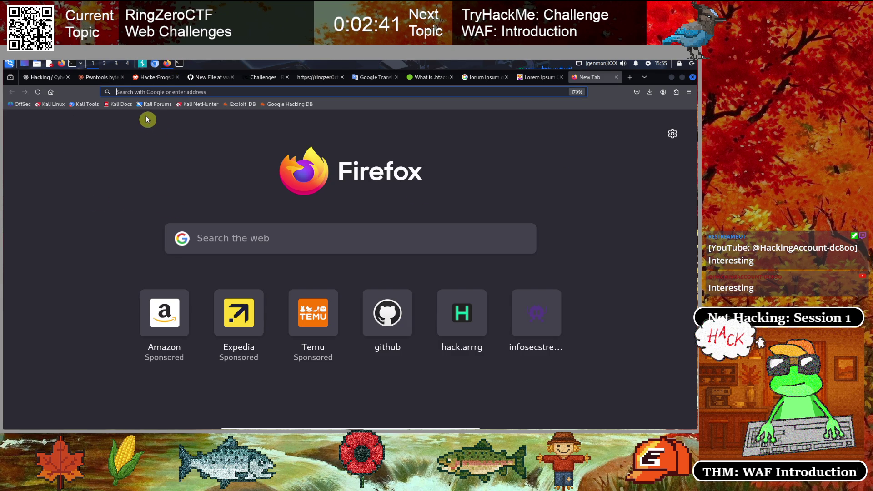
{"action": "left_click", "coordinate": [146, 91]}
{"action": "type", "text": "dcode.fr/"}
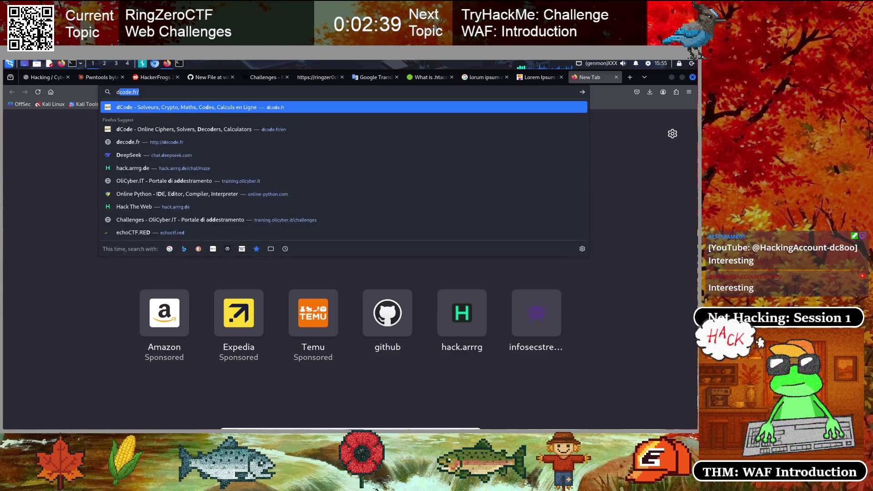
Pick the dCode Online Ciphers suggestion and load the dCode home page.
{"action": "key", "text": "Down"}
{"action": "key", "text": "Down"}
{"action": "key", "text": "Down"}
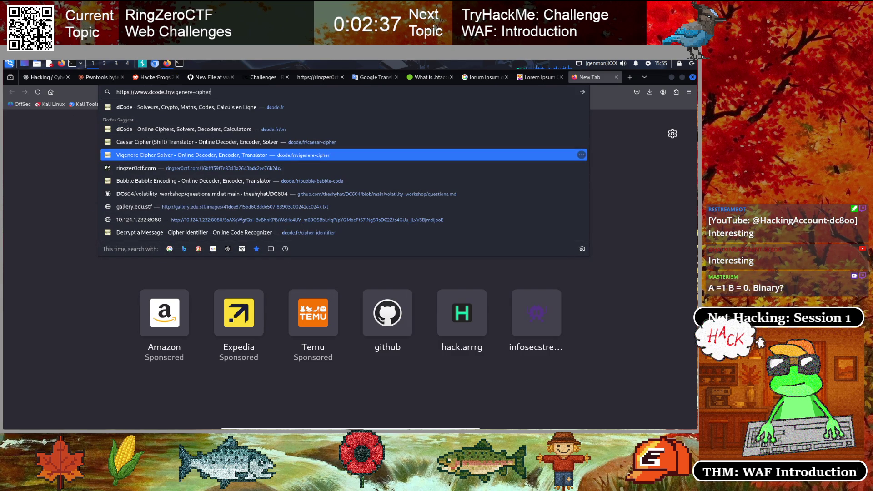
{"action": "key", "text": "Down"}
{"action": "key", "text": "Down"}
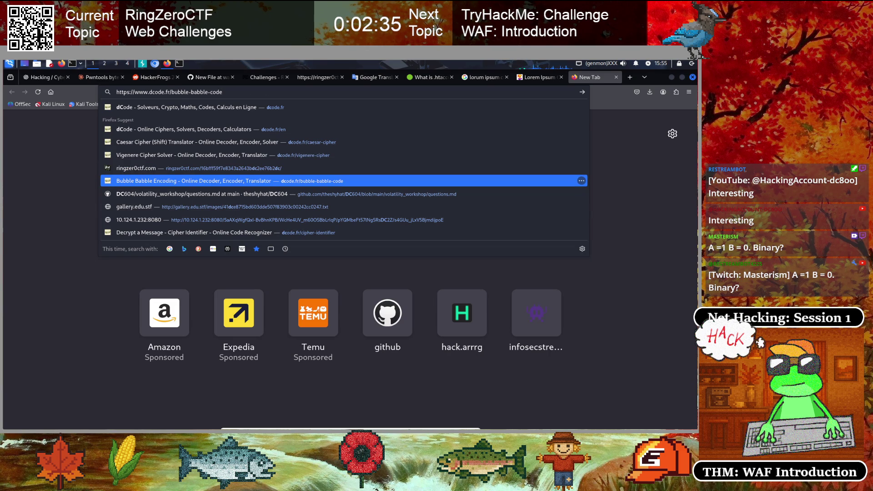
{"action": "key", "text": "Down"}
{"action": "key", "text": "Up"}
{"action": "key", "text": "Up"}
{"action": "key", "text": "Up"}
{"action": "key", "text": "Up"}
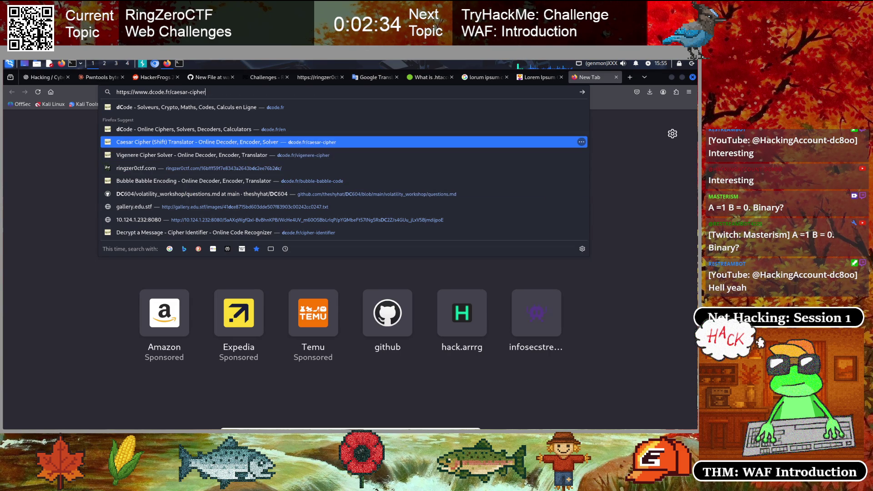
{"action": "key", "text": "Up"}
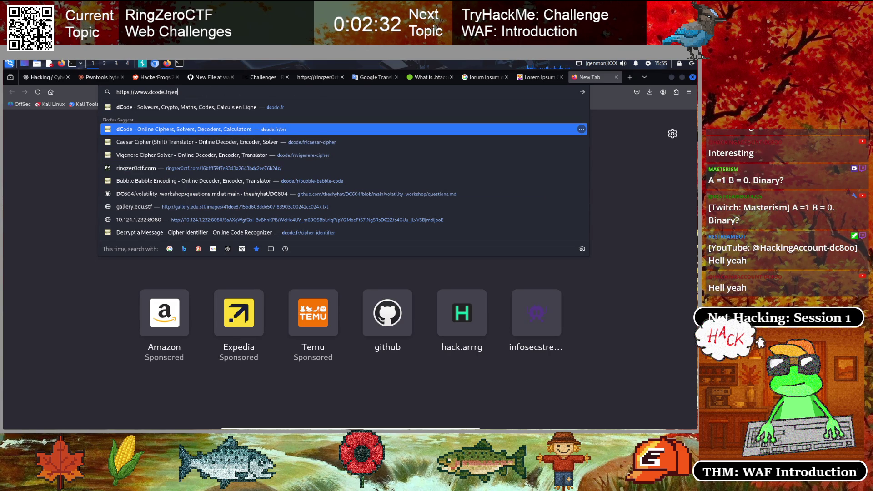
{"action": "key", "text": "Return"}
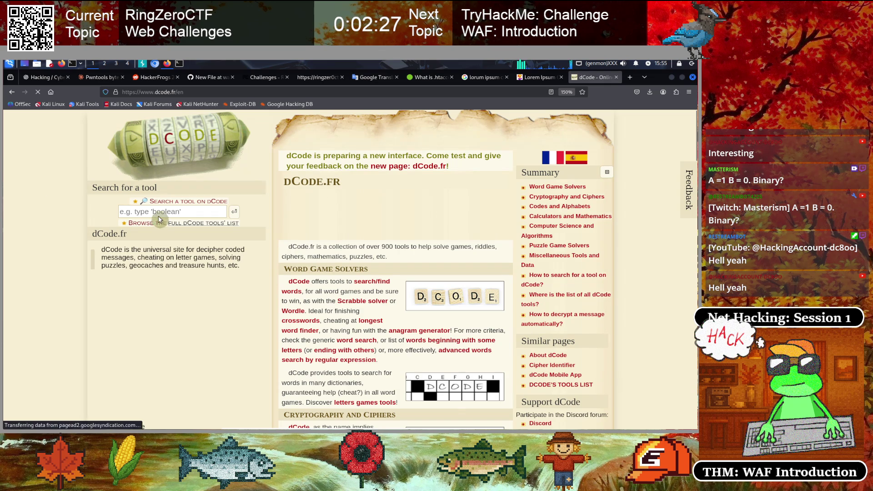
Search dCode's tools for 'bacon' and choose the Bacon Cipher result.
{"action": "left_click", "coordinate": [171, 211]}
{"action": "type", "text": "bacon"}
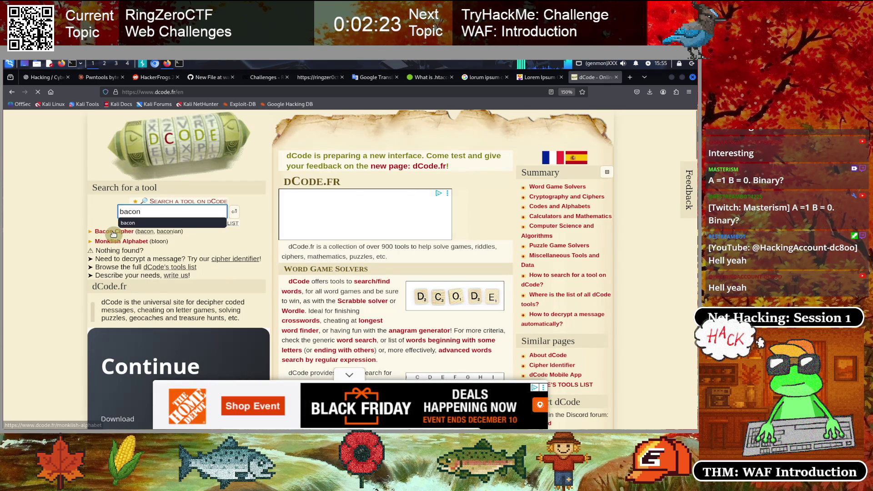
{"action": "left_click", "coordinate": [114, 232]}
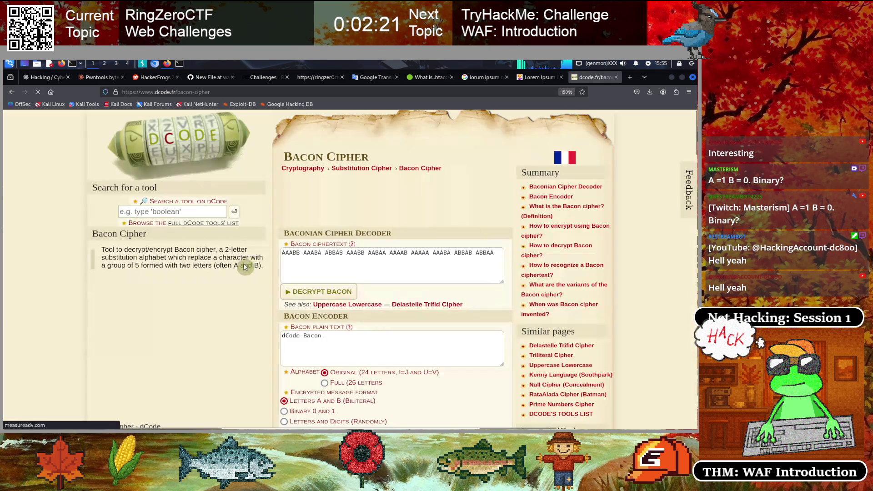
Replace the Bacon Ciphertext box contents with the copied all-B A/B text.
{"action": "left_click", "coordinate": [333, 261]}
{"action": "key", "text": "ctrl+v"}
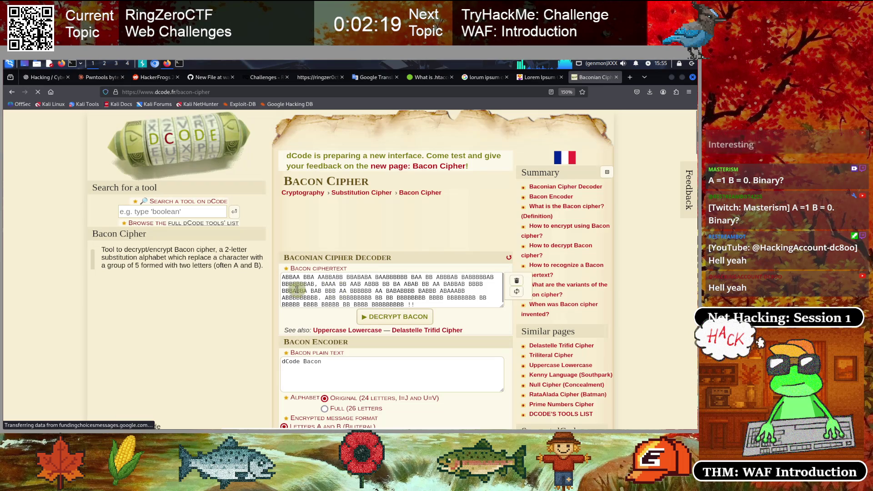
{"action": "scroll", "coordinate": [341, 284], "scroll_direction": "down", "scroll_amount": 1}
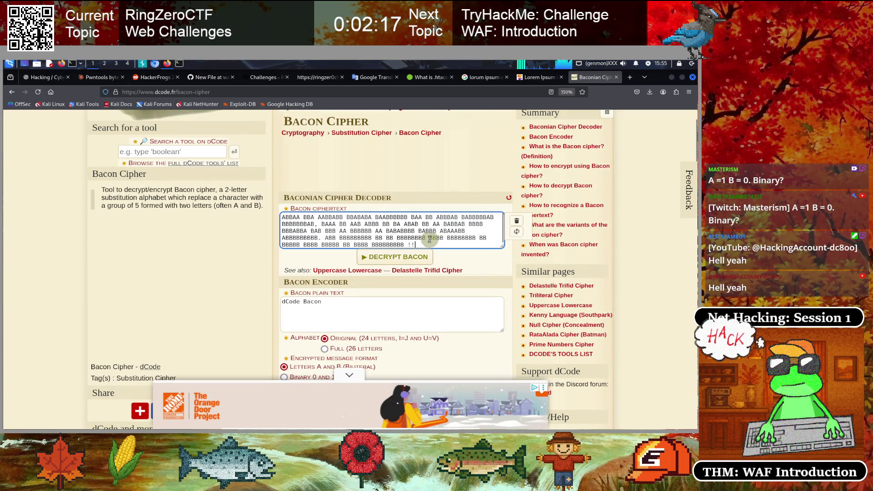
{"action": "left_click_drag", "start_coordinate": [431, 242], "coordinate": [448, 231]}
{"action": "key", "text": "ctrl+a"}
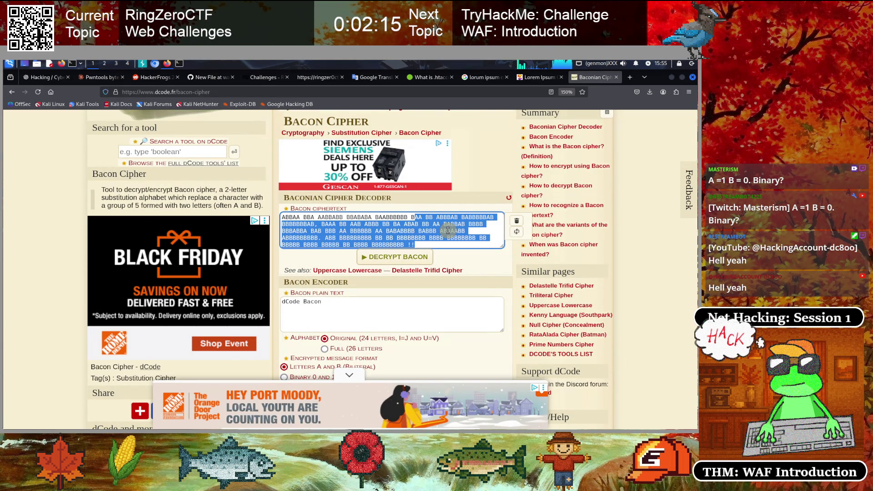
{"action": "key", "text": "BackSpace"}
{"action": "key", "text": "ctrl+v"}
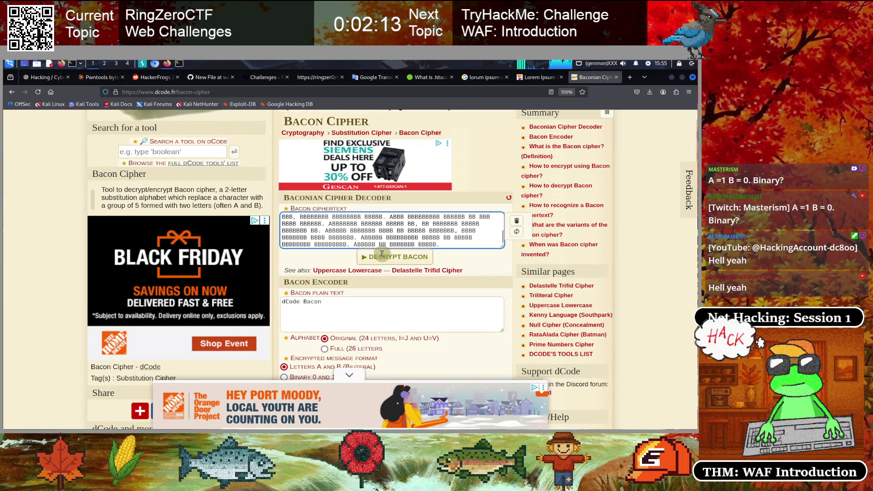
Decrypt the all-B ciphertext, review the garbled results, and return to the terminal.
{"action": "left_click", "coordinate": [392, 258]}
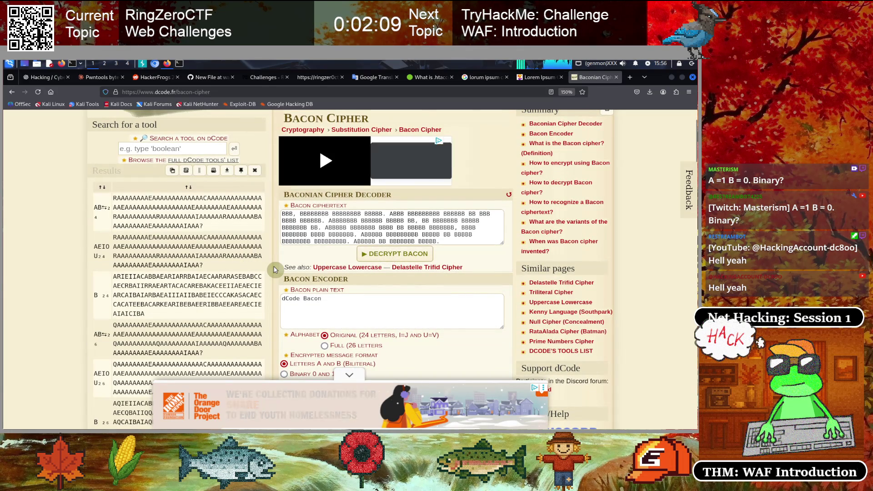
{"action": "scroll", "coordinate": [144, 257], "scroll_direction": "down", "scroll_amount": 3}
{"action": "scroll", "coordinate": [145, 256], "scroll_direction": "down", "scroll_amount": 2}
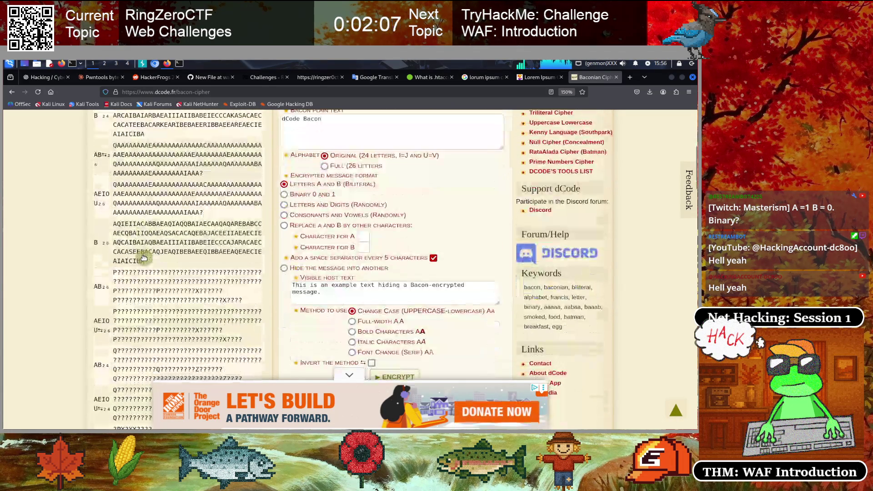
{"action": "scroll", "coordinate": [144, 257], "scroll_direction": "down", "scroll_amount": 4}
{"action": "scroll", "coordinate": [144, 257], "scroll_direction": "down", "scroll_amount": 2}
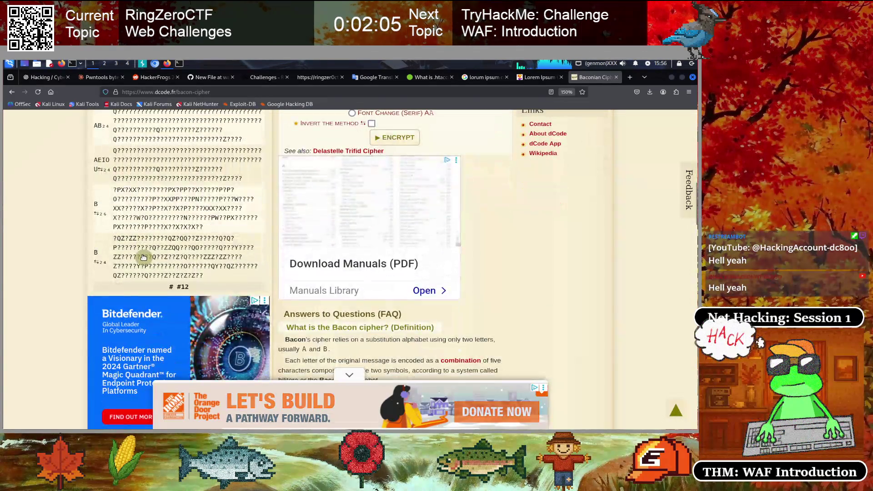
{"action": "scroll", "coordinate": [144, 257], "scroll_direction": "up", "scroll_amount": 3}
{"action": "scroll", "coordinate": [144, 257], "scroll_direction": "up", "scroll_amount": 3}
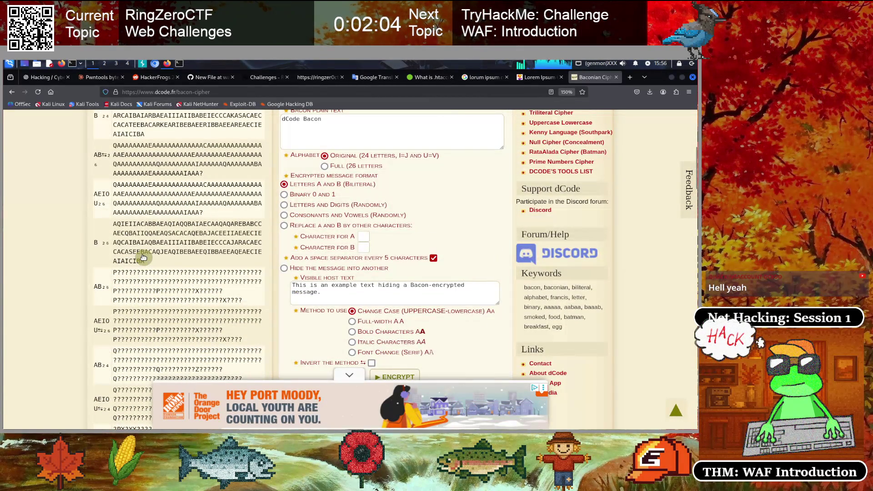
{"action": "scroll", "coordinate": [144, 257], "scroll_direction": "up", "scroll_amount": 2}
{"action": "scroll", "coordinate": [144, 258], "scroll_direction": "up", "scroll_amount": 1}
{"action": "scroll", "coordinate": [144, 257], "scroll_direction": "up", "scroll_amount": 2}
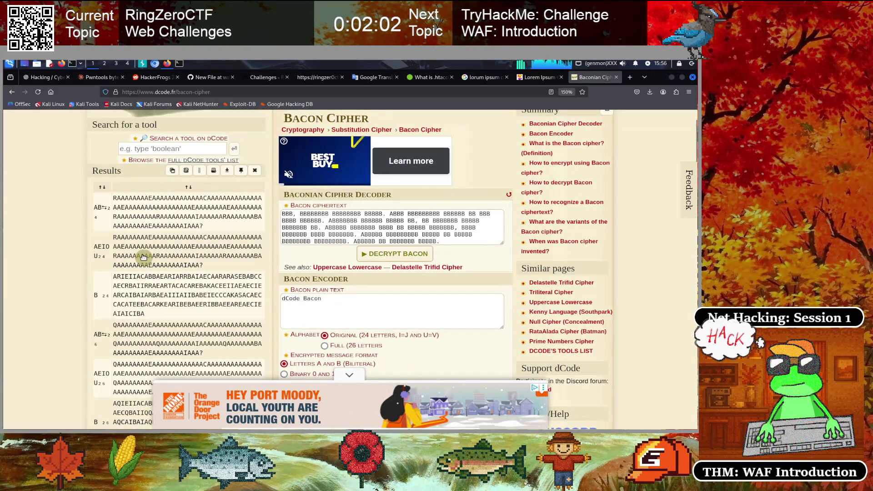
{"action": "scroll", "coordinate": [144, 258], "scroll_direction": "up", "scroll_amount": 1}
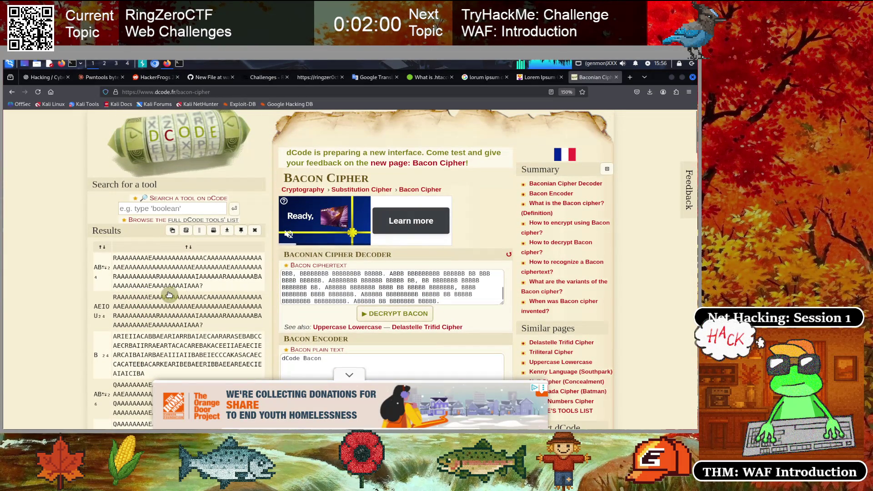
{"action": "scroll", "coordinate": [205, 300], "scroll_direction": "down", "scroll_amount": 1}
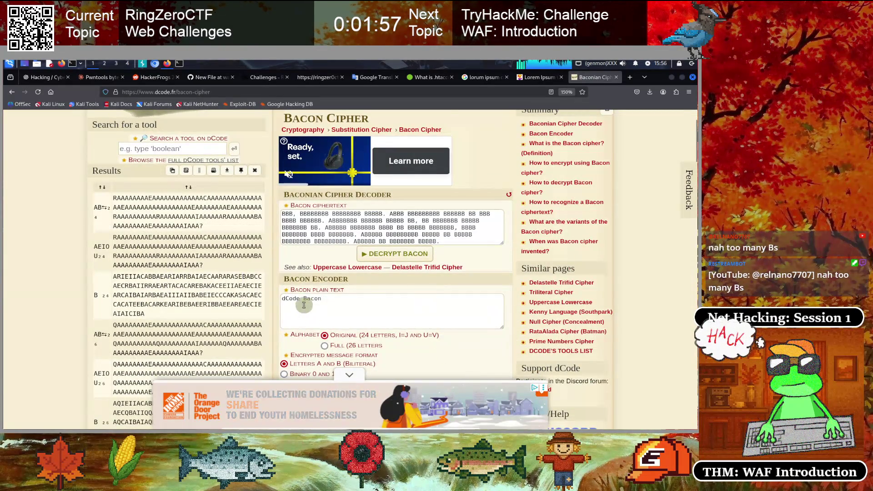
{"action": "scroll", "coordinate": [304, 304], "scroll_direction": "down", "scroll_amount": 1}
{"action": "scroll", "coordinate": [307, 290], "scroll_direction": "down", "scroll_amount": 1}
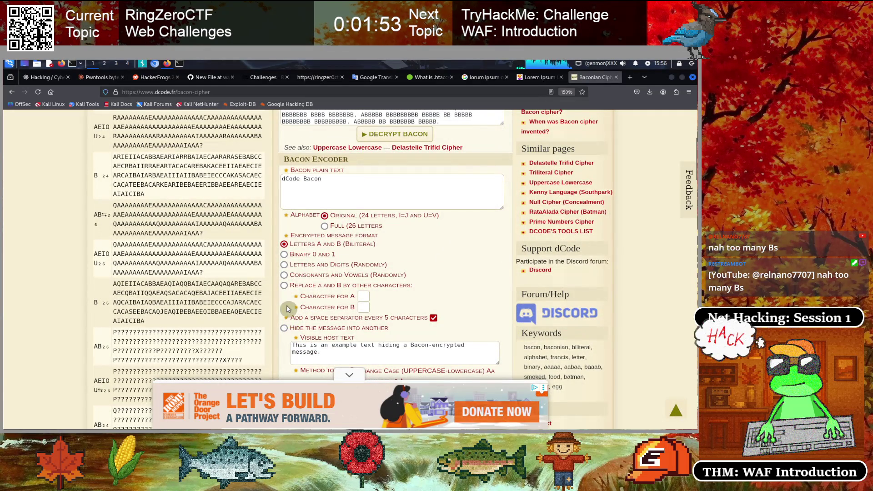
{"action": "left_click", "coordinate": [143, 63]}
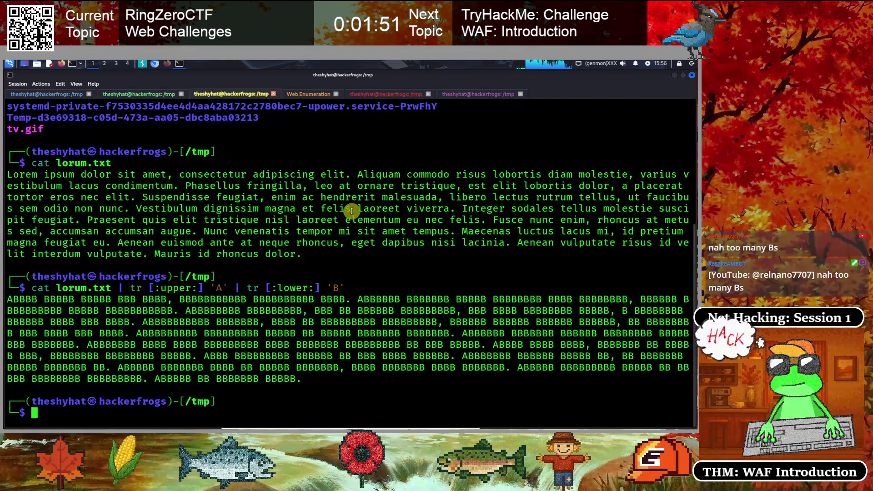
Rerun the tr conversion with A and B swapped (uppercase to B, lowercase to A).
{"action": "key", "text": "Up"}
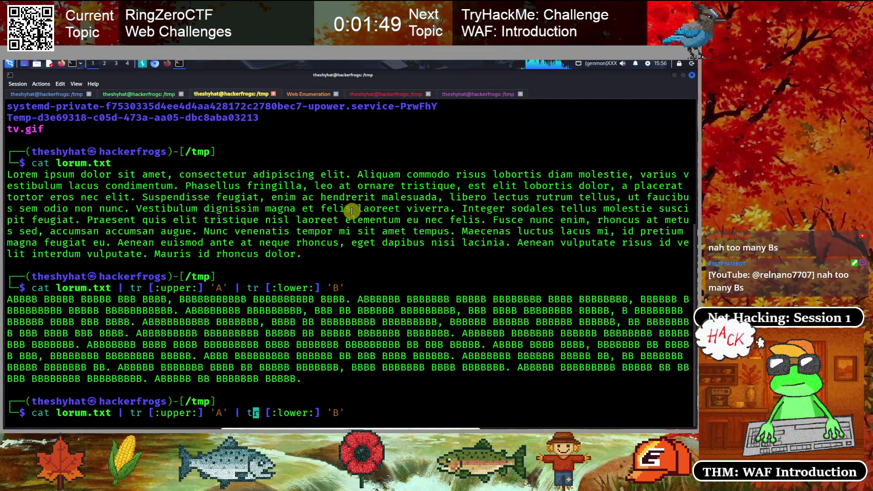
{"action": "key", "text": "Delete"}
{"action": "type", "text": "B"}
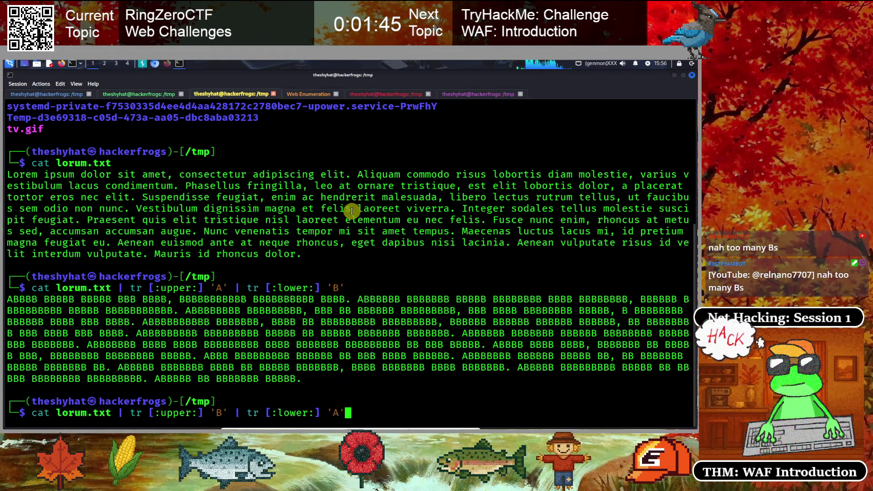
{"action": "key", "text": "Return"}
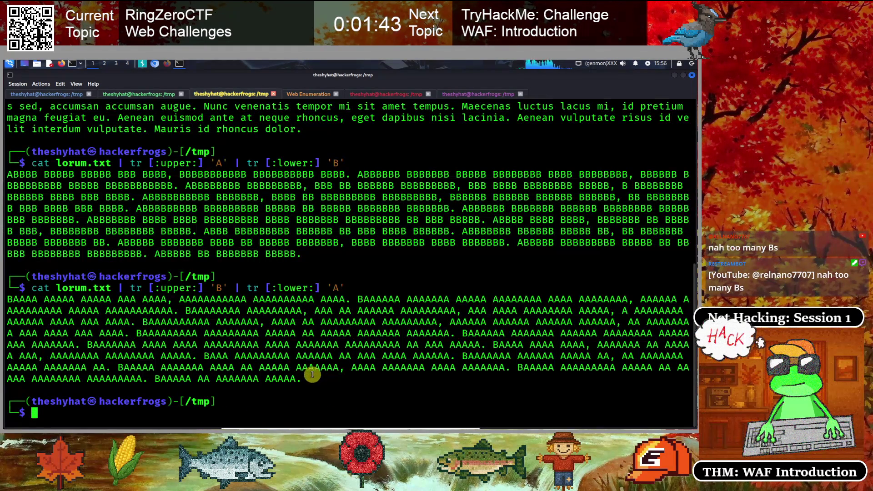
Copy the all-A output text and switch back to the dCode Bacon page.
{"action": "left_click_drag", "start_coordinate": [307, 378], "coordinate": [8, 300]}
{"action": "right_click", "coordinate": [53, 307]}
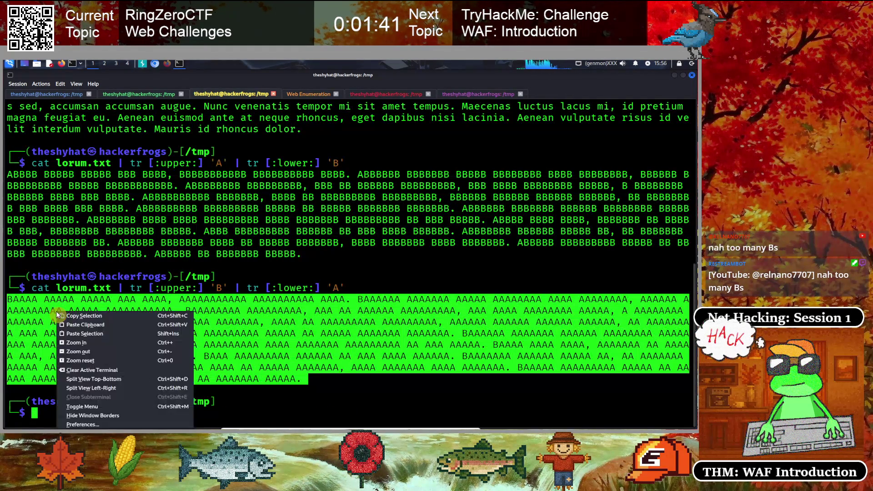
{"action": "left_click", "coordinate": [75, 316]}
{"action": "left_click", "coordinate": [274, 311]}
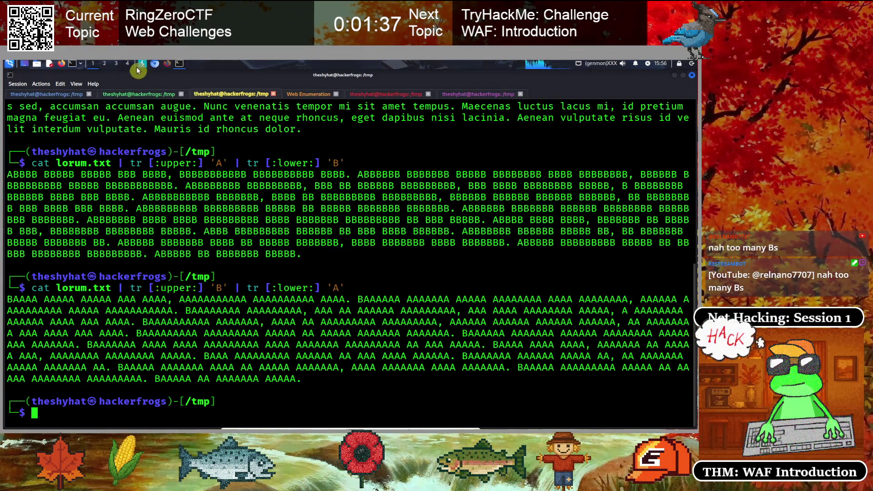
{"action": "left_click", "coordinate": [167, 62]}
{"action": "scroll", "coordinate": [440, 189], "scroll_direction": "up", "scroll_amount": 2}
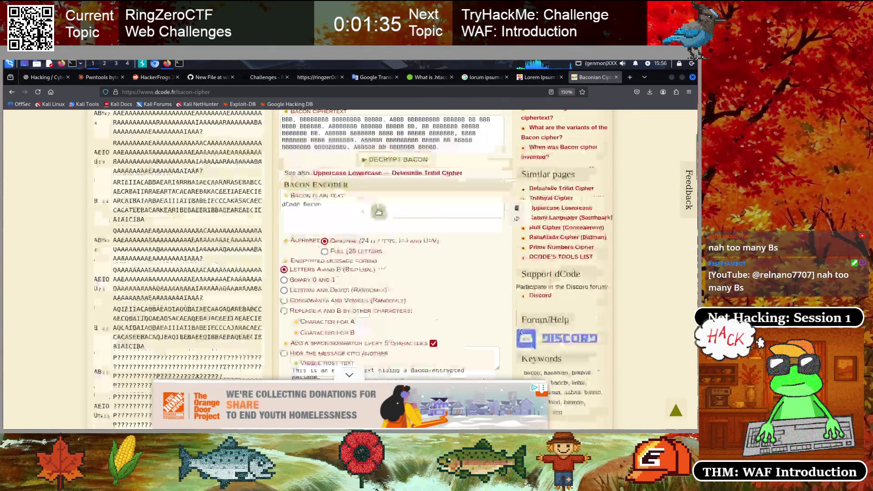
Put the swapped A-heavy text into the Bacon Ciphertext box.
{"action": "left_click", "coordinate": [447, 174]}
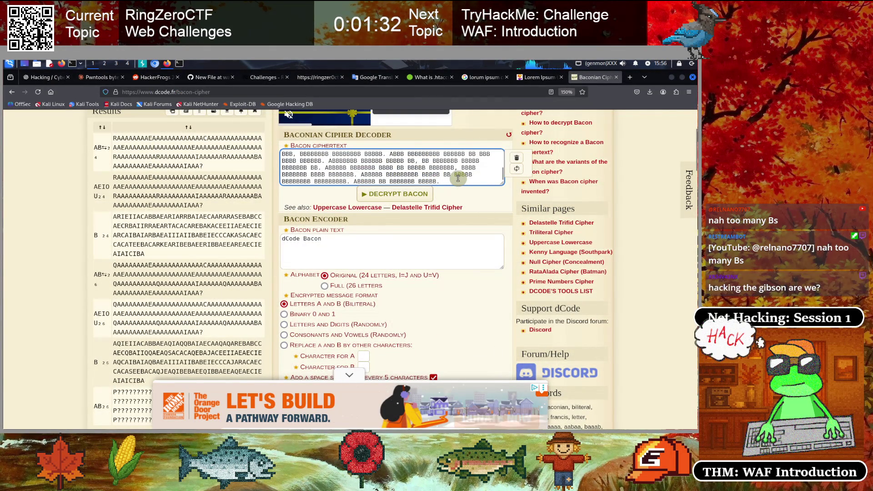
{"action": "key", "text": "ctrl+a"}
{"action": "key", "text": "ctrl+v"}
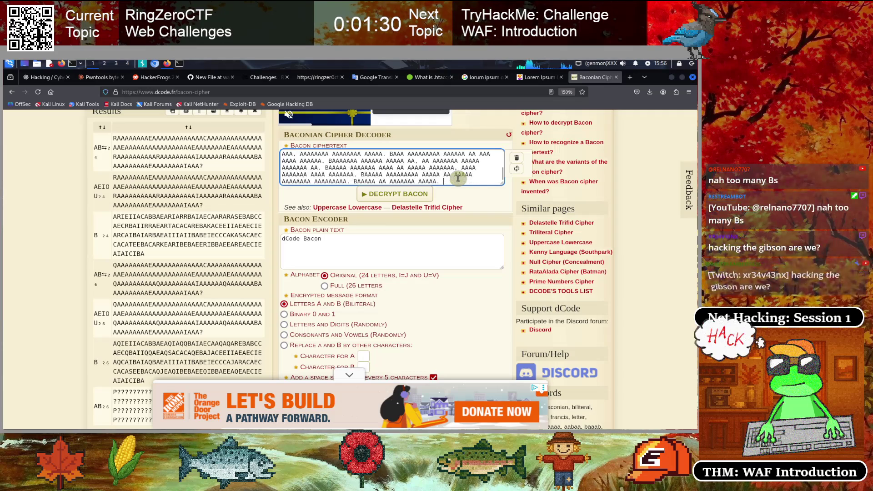
{"action": "key", "text": "ctrl+z"}
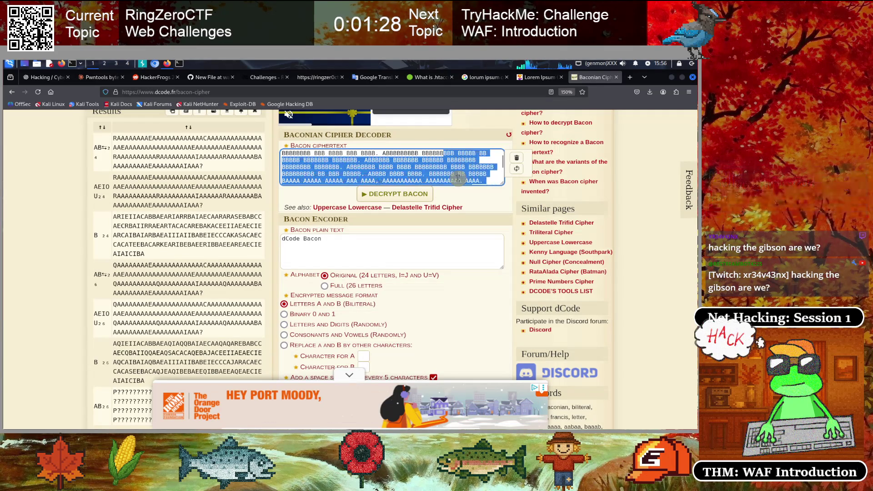
{"action": "key", "text": "ctrl+z"}
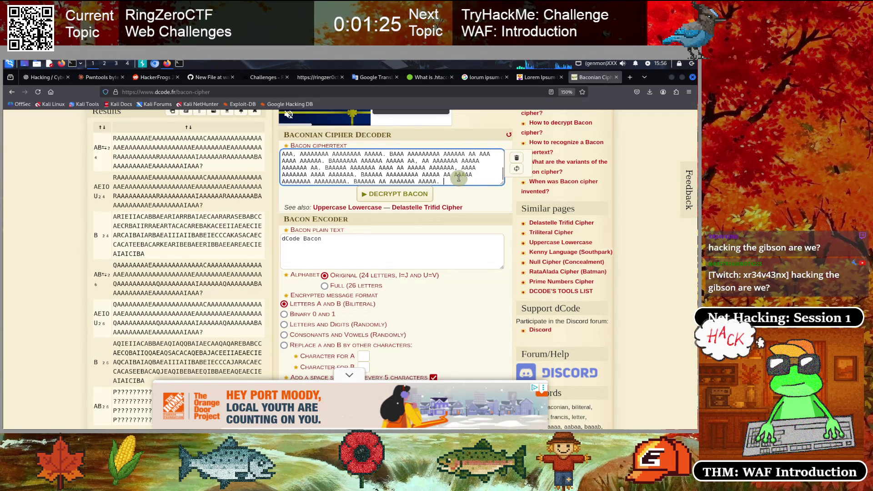
Decrypt the A-heavy ciphertext, scan the results, and switch to the ChatGPT tab.
{"action": "left_click", "coordinate": [394, 195]}
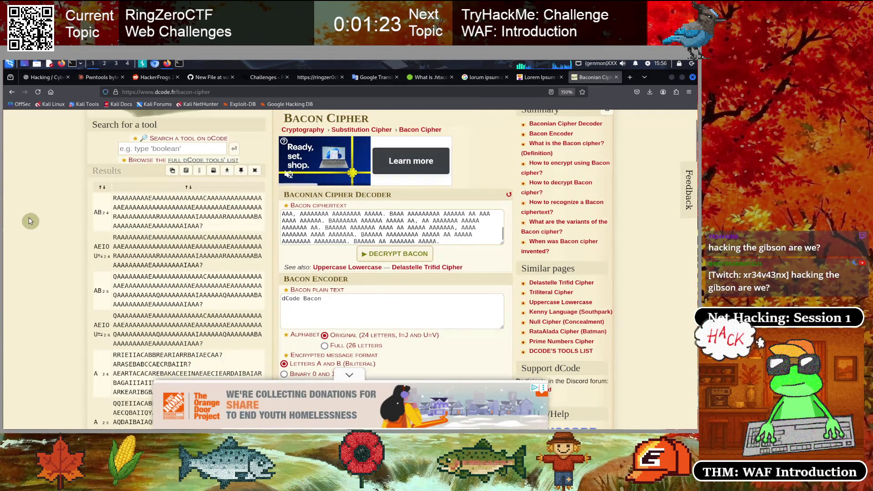
{"action": "scroll", "coordinate": [169, 233], "scroll_direction": "down", "scroll_amount": 2}
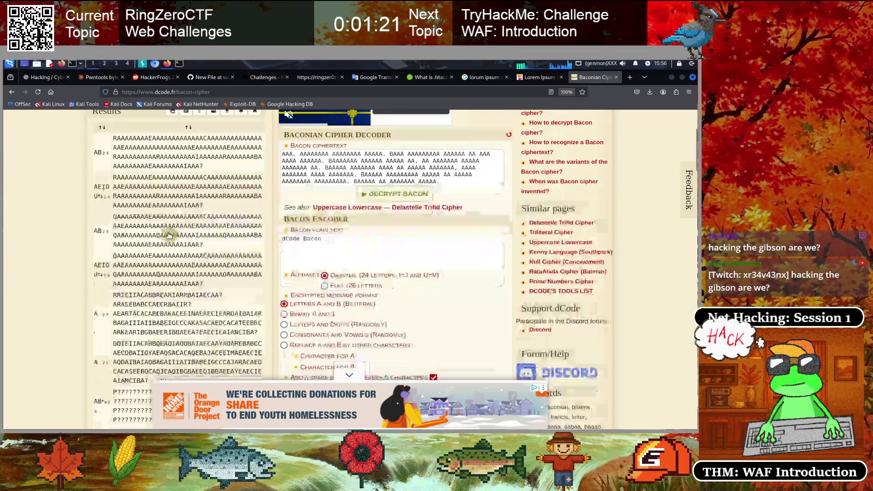
{"action": "scroll", "coordinate": [169, 234], "scroll_direction": "down", "scroll_amount": 2}
{"action": "scroll", "coordinate": [169, 235], "scroll_direction": "down", "scroll_amount": 3}
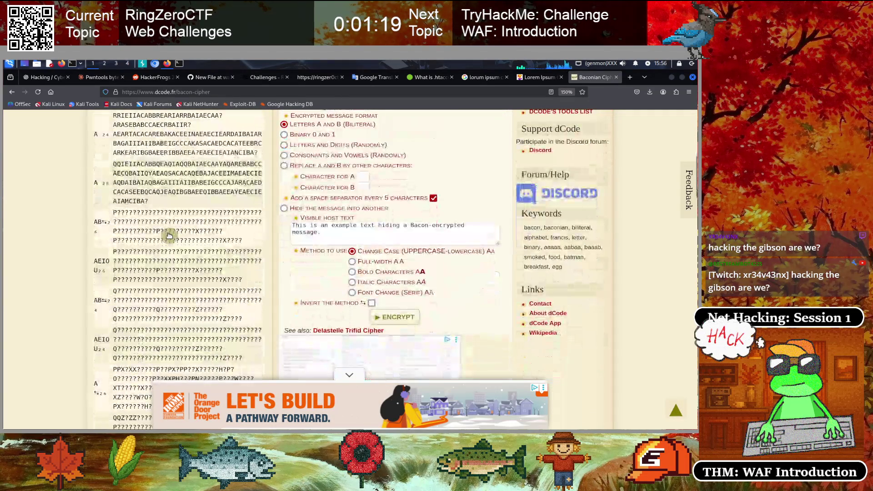
{"action": "scroll", "coordinate": [169, 234], "scroll_direction": "down", "scroll_amount": 5}
{"action": "scroll", "coordinate": [169, 234], "scroll_direction": "up", "scroll_amount": 2}
{"action": "scroll", "coordinate": [169, 234], "scroll_direction": "up", "scroll_amount": 5}
{"action": "scroll", "coordinate": [169, 234], "scroll_direction": "up", "scroll_amount": 5}
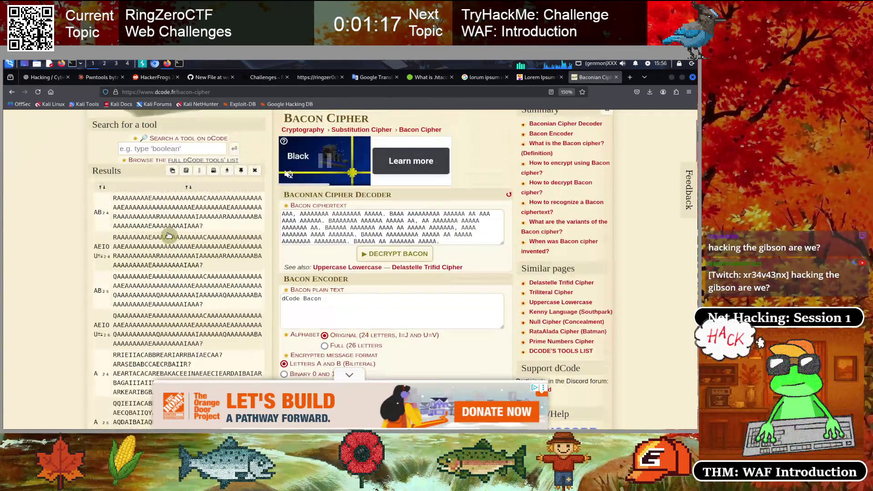
{"action": "scroll", "coordinate": [169, 236], "scroll_direction": "up", "scroll_amount": 2}
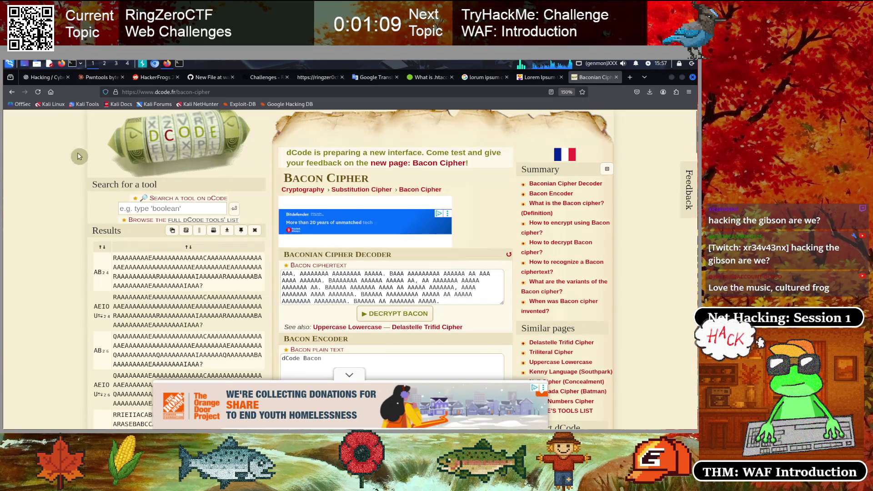
{"action": "left_click", "coordinate": [45, 77]}
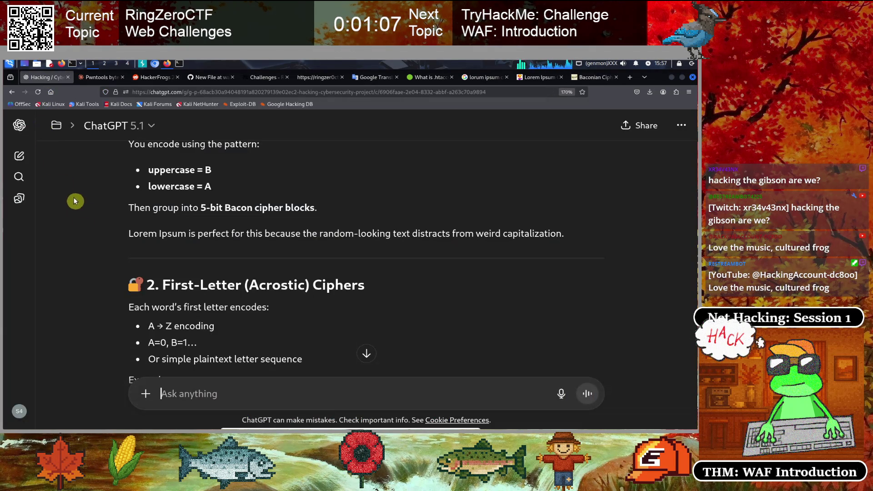
{"action": "scroll", "coordinate": [89, 239], "scroll_direction": "up", "scroll_amount": 3}
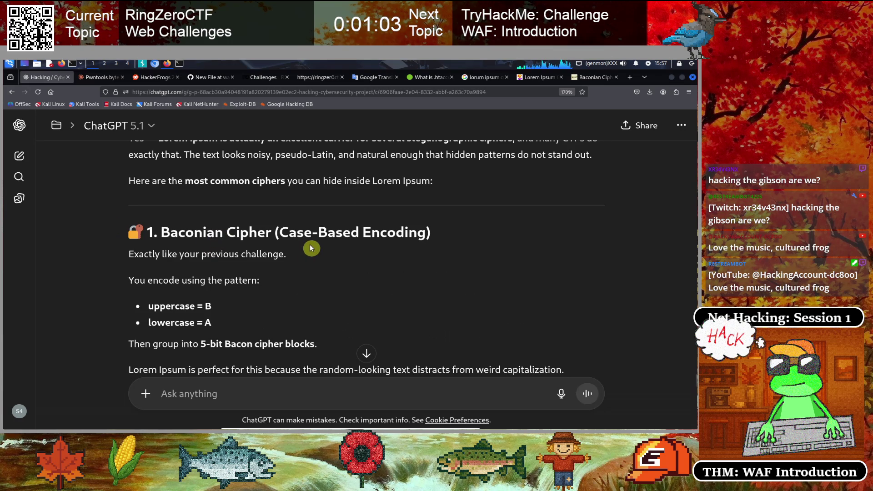
{"action": "scroll", "coordinate": [311, 247], "scroll_direction": "down", "scroll_amount": 2}
{"action": "scroll", "coordinate": [267, 236], "scroll_direction": "down", "scroll_amount": 2}
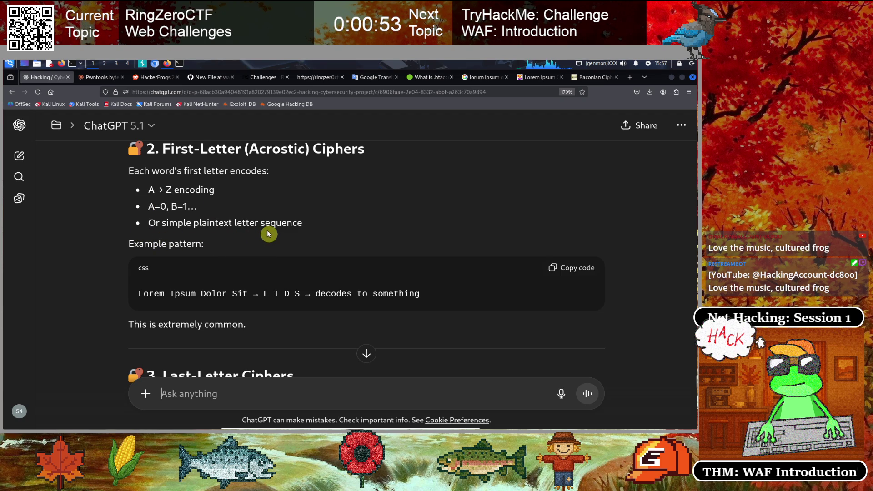
{"action": "scroll", "coordinate": [269, 226], "scroll_direction": "down", "scroll_amount": 2}
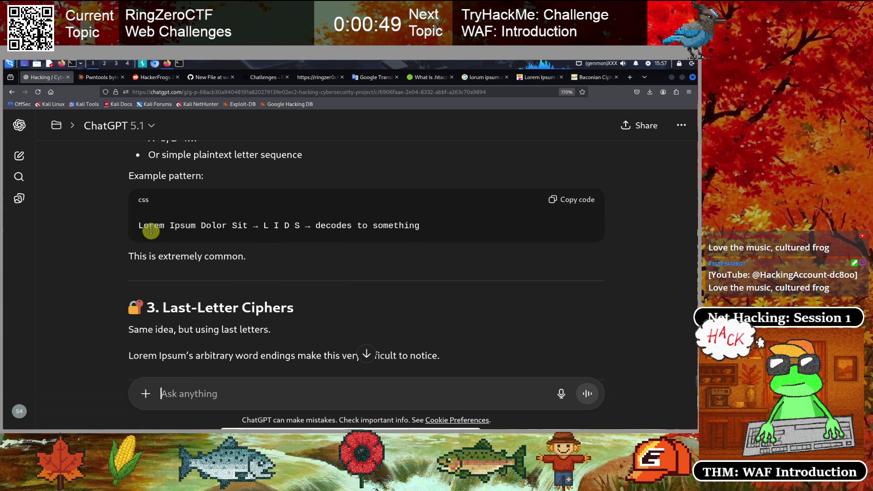
{"action": "scroll", "coordinate": [144, 240], "scroll_direction": "up", "scroll_amount": 2}
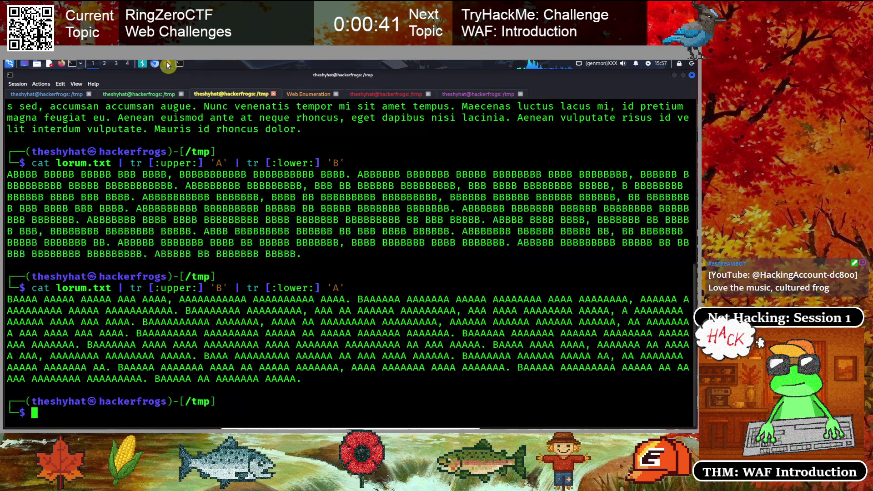
After reading ChatGPT's acrostic cipher section, bring the terminal back up.
{"action": "left_click", "coordinate": [168, 65]}
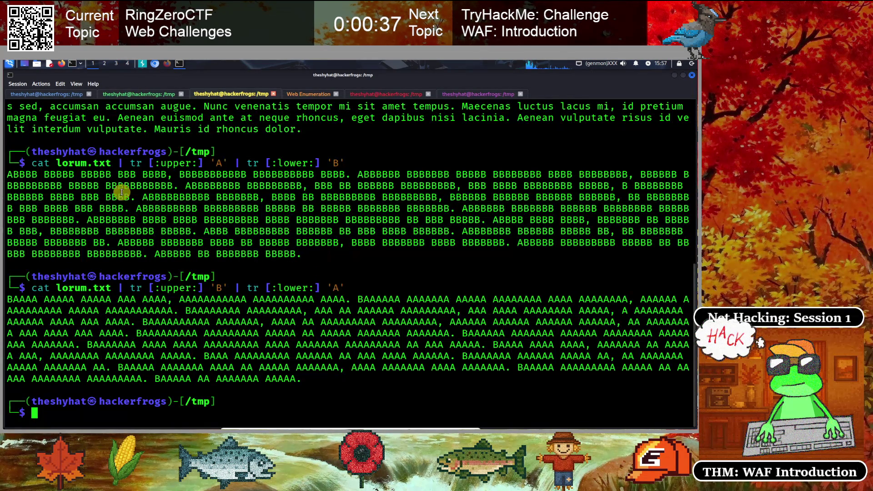
Return to the RingZer0 challenge page and zoom it to 240% for easier reading.
{"action": "left_click", "coordinate": [162, 65]}
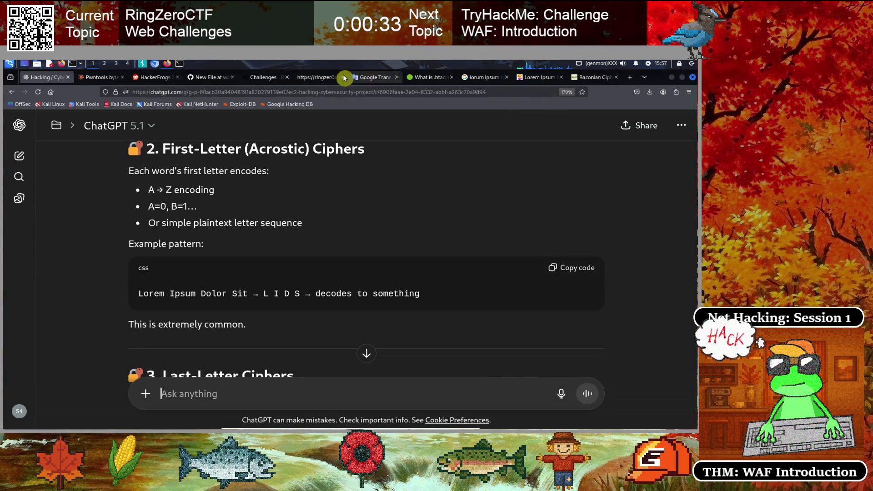
{"action": "left_click", "coordinate": [265, 78]}
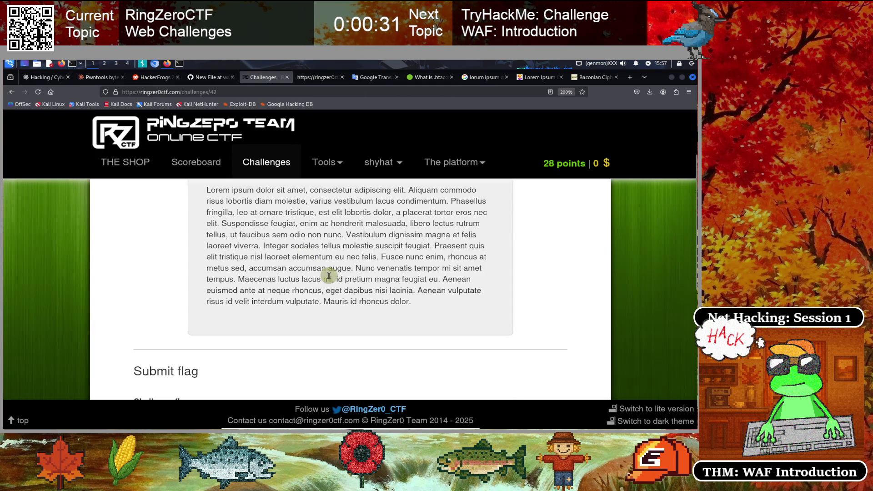
{"action": "scroll", "coordinate": [329, 276], "scroll_direction": "up", "scroll_amount": 2}
{"action": "key", "text": "ctrl+plus"}
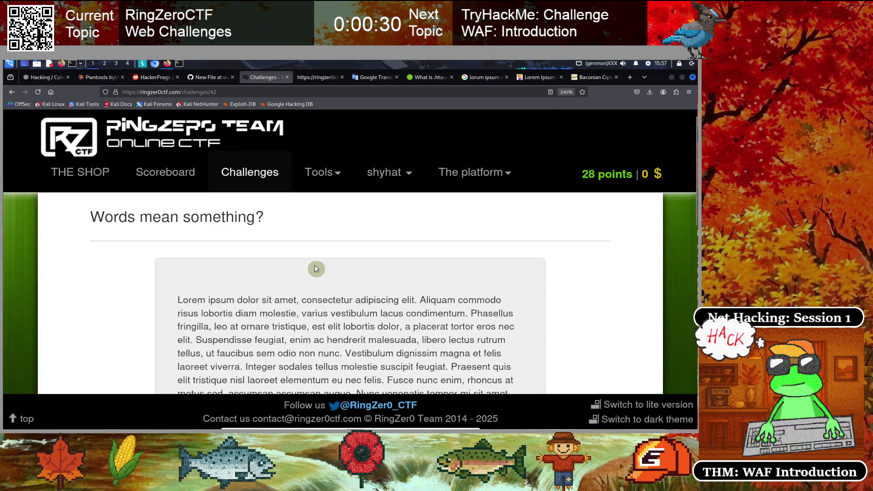
{"action": "scroll", "coordinate": [315, 266], "scroll_direction": "down", "scroll_amount": 2}
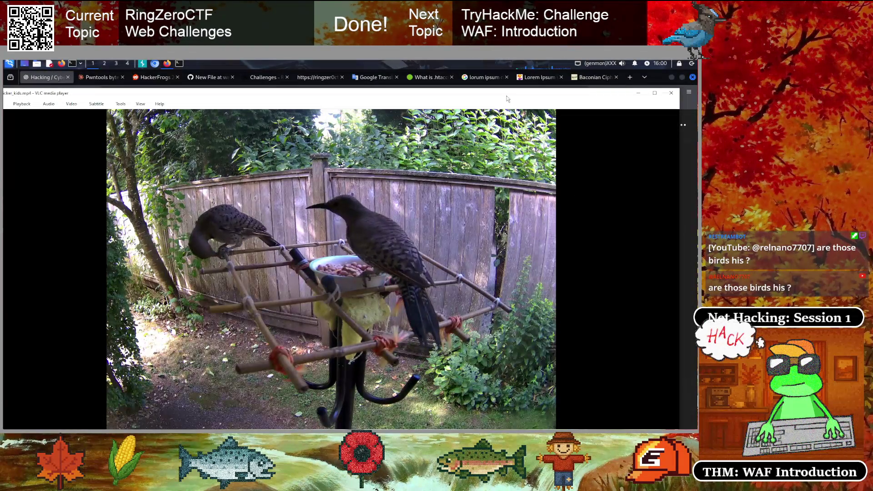
Close the VLC bird-feeder video to reveal the ChatGPT acrostic reply.
{"action": "left_click", "coordinate": [637, 93]}
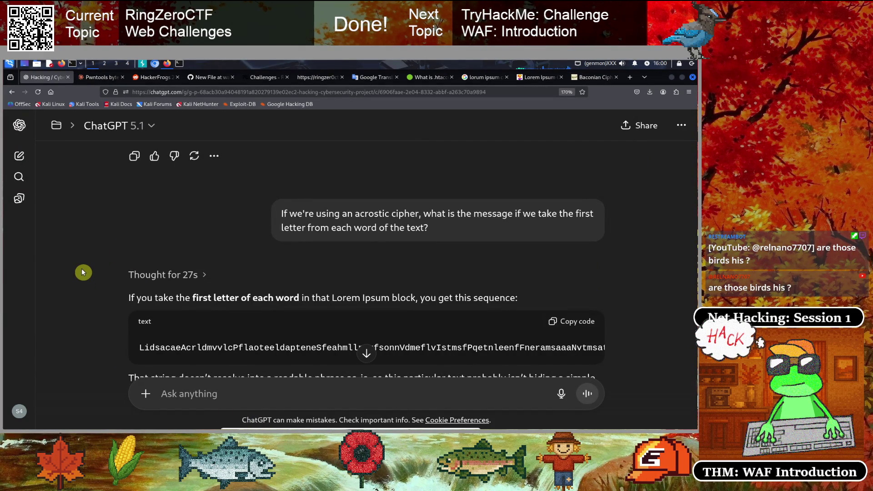
{"action": "scroll", "coordinate": [82, 272], "scroll_direction": "down", "scroll_amount": 1}
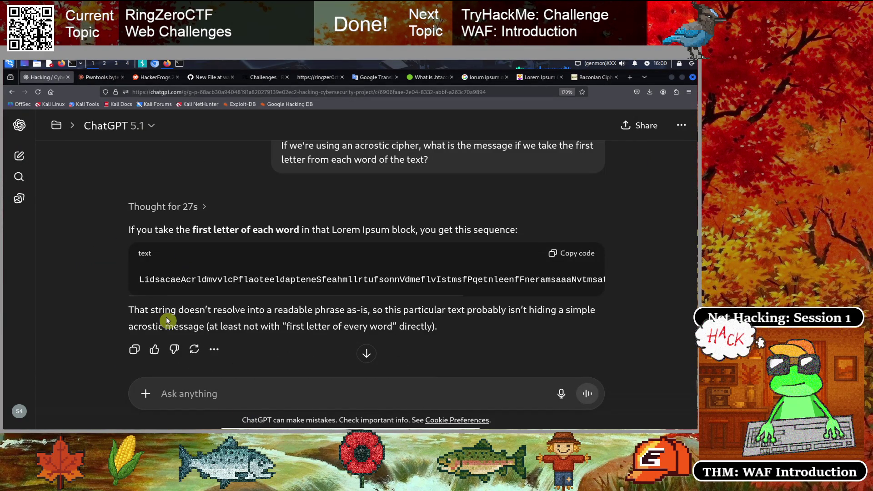
{"action": "mouse_move", "coordinate": [372, 279]}
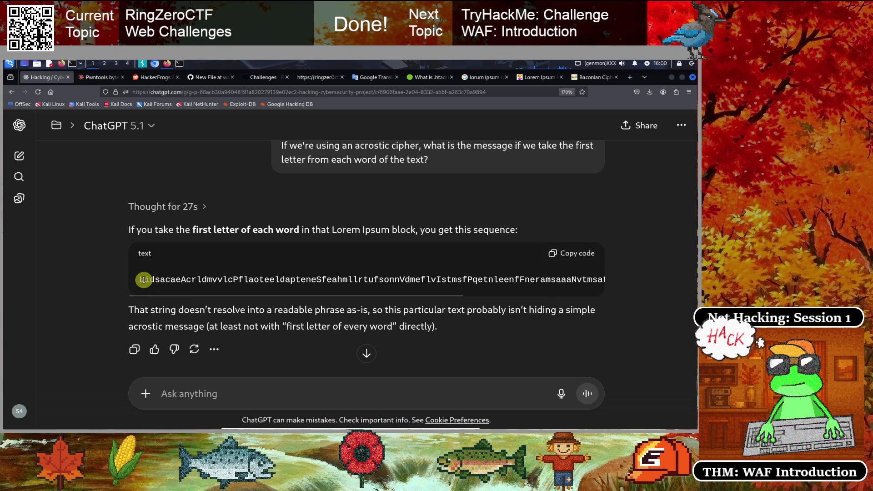
Review the first-letter sequence in ChatGPT's reply, then bring the terminal forward.
{"action": "left_click_drag", "start_coordinate": [144, 279], "coordinate": [572, 280]}
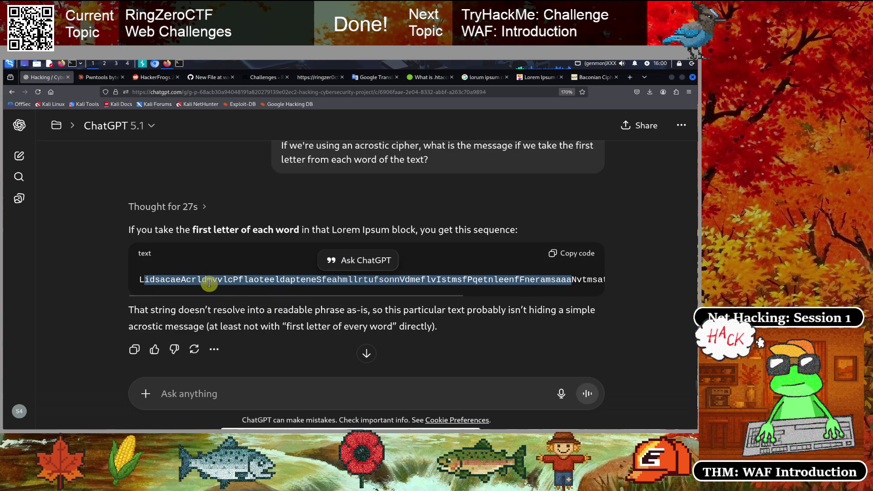
{"action": "left_click", "coordinate": [208, 284]}
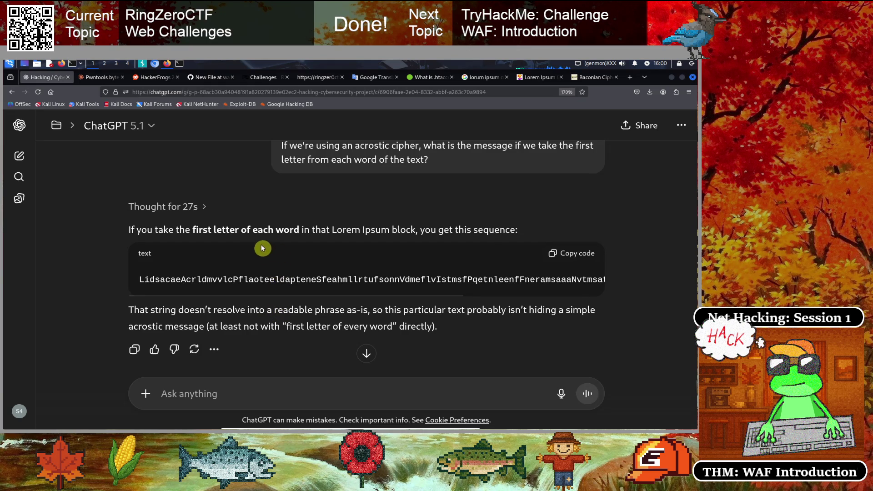
{"action": "left_click", "coordinate": [167, 67]}
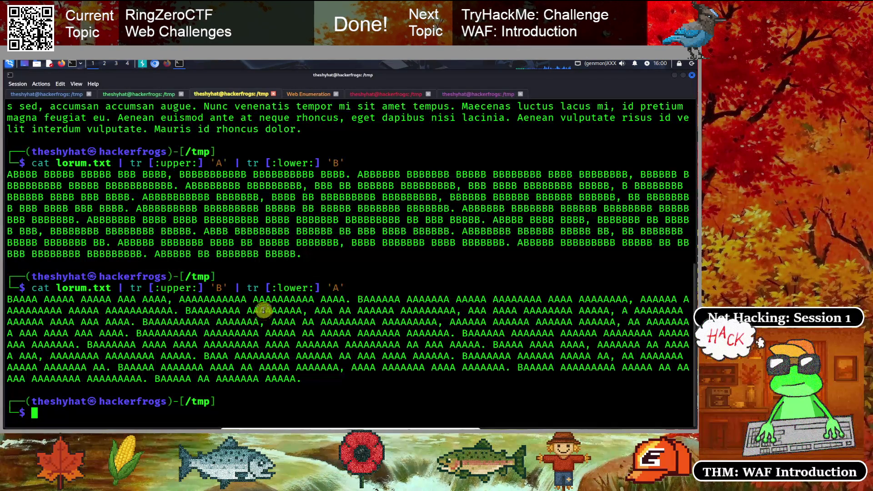
{"action": "scroll", "coordinate": [196, 258], "scroll_direction": "up", "scroll_amount": 2}
{"action": "scroll", "coordinate": [196, 258], "scroll_direction": "down", "scroll_amount": 4}
{"action": "scroll", "coordinate": [196, 258], "scroll_direction": "up", "scroll_amount": 4}
{"action": "scroll", "coordinate": [196, 256], "scroll_direction": "up", "scroll_amount": 1}
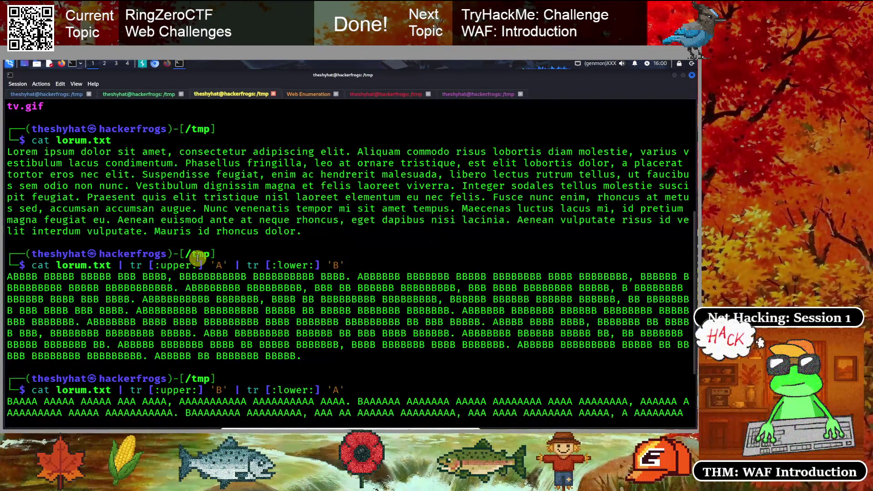
{"action": "scroll", "coordinate": [196, 258], "scroll_direction": "down", "scroll_amount": 1}
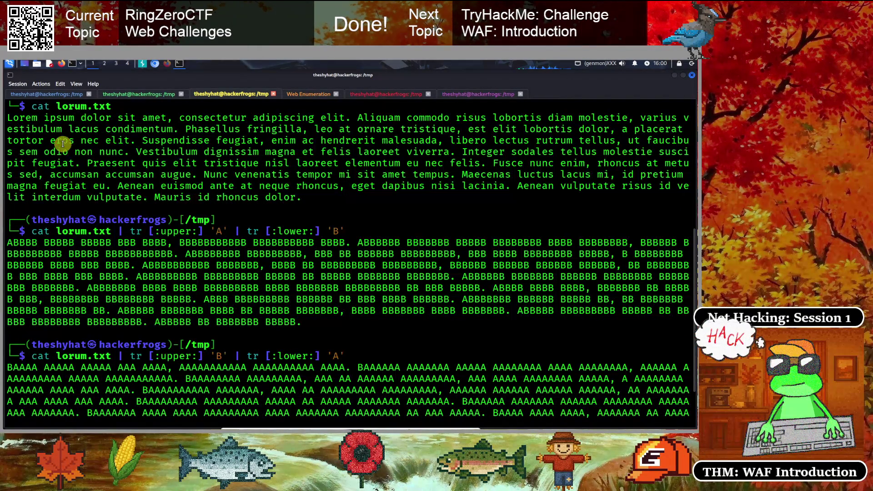
Run 'cat lorum.txt | tr -d [:lower:]' to print only lorum.txt's capitals and punctuation.
{"action": "left_click_drag", "start_coordinate": [26, 140], "coordinate": [384, 185]}
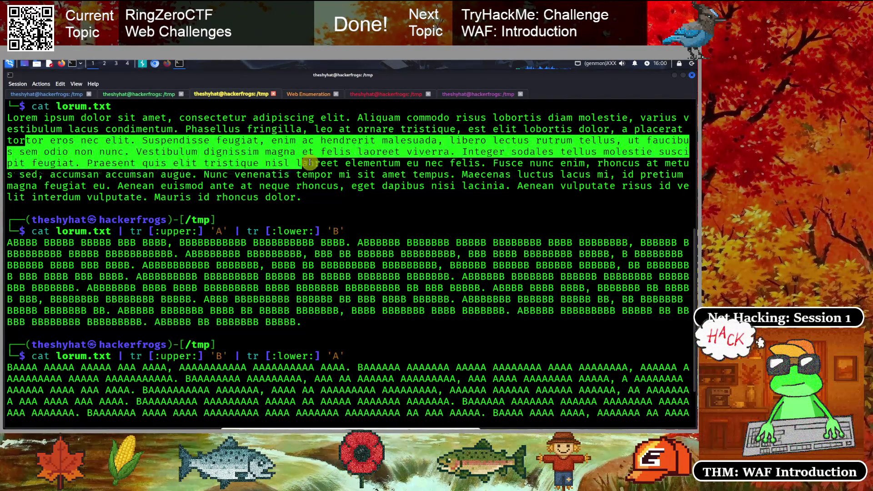
{"action": "left_click", "coordinate": [240, 184]}
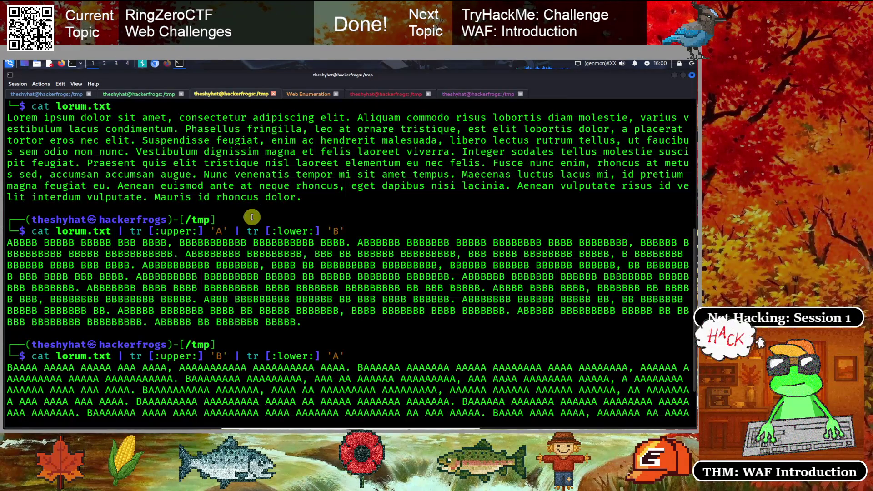
{"action": "scroll", "coordinate": [256, 217], "scroll_direction": "down", "scroll_amount": 2}
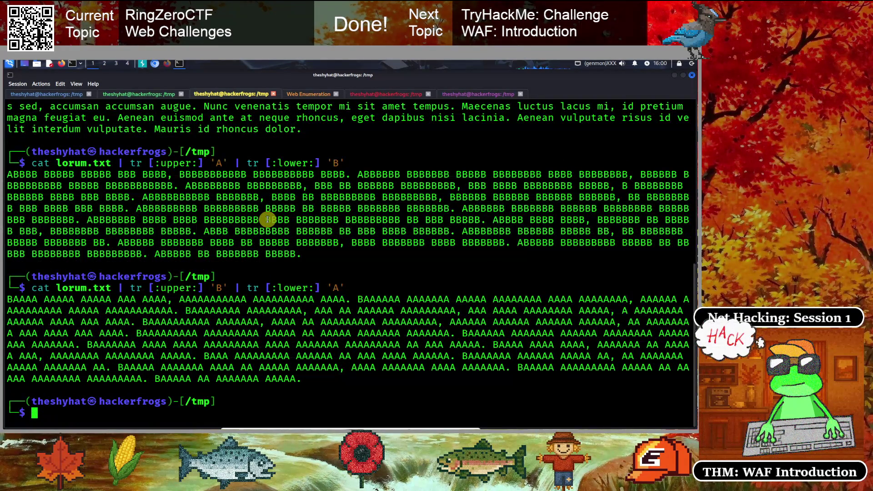
{"action": "key", "text": "Up"}
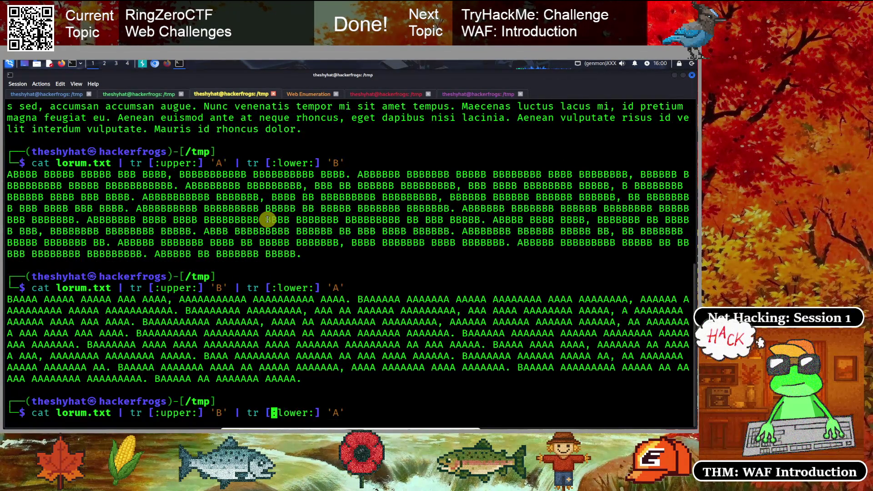
{"action": "key", "text": "Right"}
{"action": "key", "text": "Right"}
{"action": "key", "text": "Right"}
{"action": "key", "text": "Right"}
{"action": "key", "text": "Left"}
{"action": "key", "text": "Left"}
{"action": "key", "text": "Left"}
{"action": "key", "text": "Delete"}
{"action": "key", "text": "Delete"}
{"action": "key", "text": "Delete"}
{"action": "key", "text": "Delete"}
{"action": "key", "text": "Delete"}
{"action": "type", "text": "lower"}
{"action": "key", "text": "Right"}
{"action": "key", "text": "Right"}
{"action": "key", "text": "Delete"}
{"action": "key", "text": "BackSpace"}
{"action": "key", "text": "BackSpace"}
{"action": "key", "text": "BackSpace"}
{"action": "key", "text": "BackSpace"}
{"action": "key", "text": "BackSpace"}
{"action": "key", "text": "Left"}
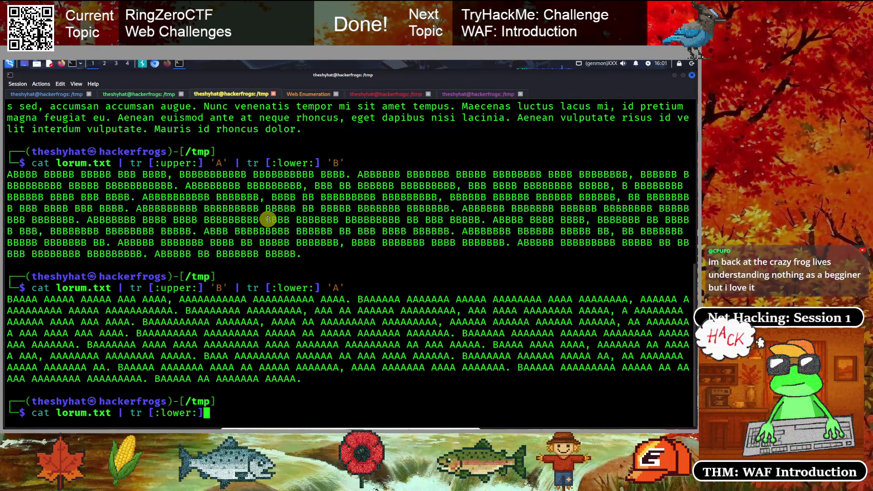
{"action": "key", "text": "Left"}
{"action": "key", "text": "Left"}
{"action": "key", "text": "Left"}
{"action": "key", "text": "Left"}
{"action": "key", "text": "Left"}
{"action": "key", "text": "Left"}
{"action": "type", "text": "-d"}
{"action": "key", "text": "End"}
{"action": "key", "text": "Return"}
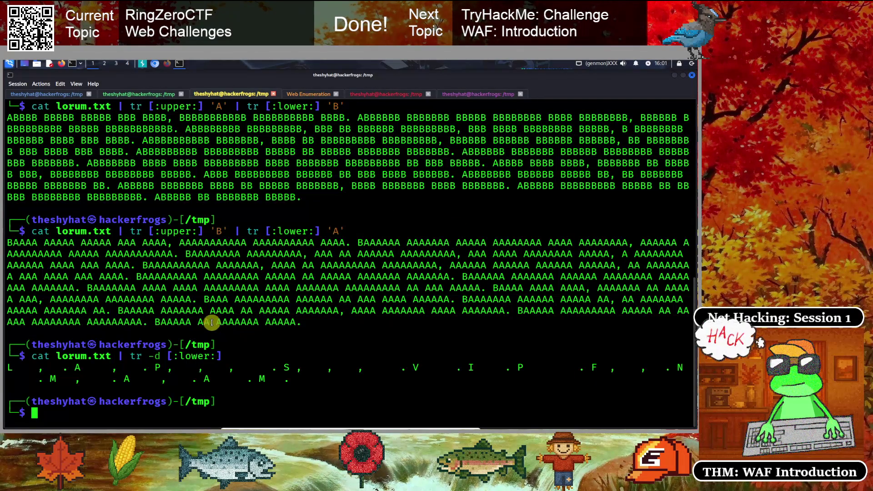
{"action": "scroll", "coordinate": [218, 317], "scroll_direction": "up", "scroll_amount": 1}
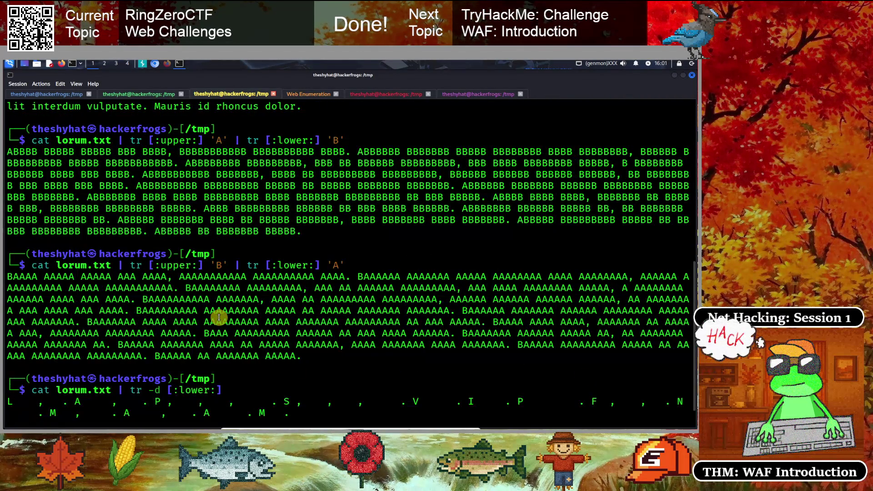
{"action": "scroll", "coordinate": [218, 317], "scroll_direction": "up", "scroll_amount": 3}
{"action": "scroll", "coordinate": [219, 317], "scroll_direction": "down", "scroll_amount": 3}
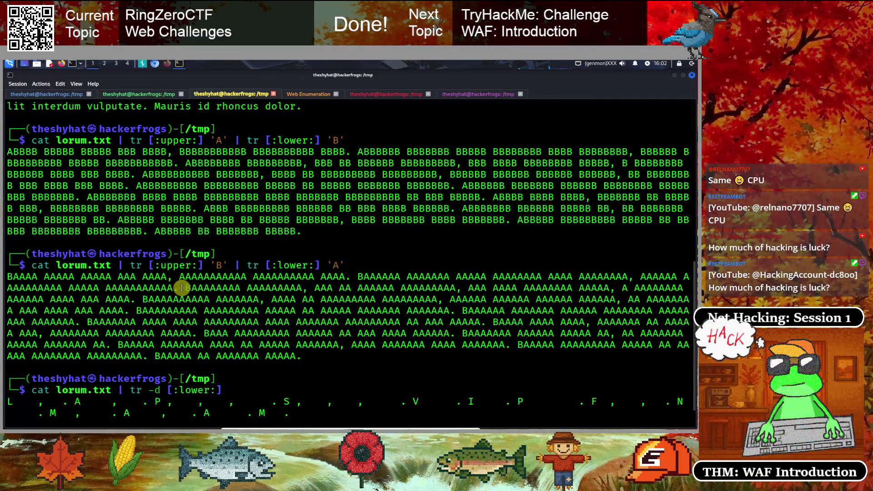
{"action": "scroll", "coordinate": [108, 319], "scroll_direction": "down", "scroll_amount": 1}
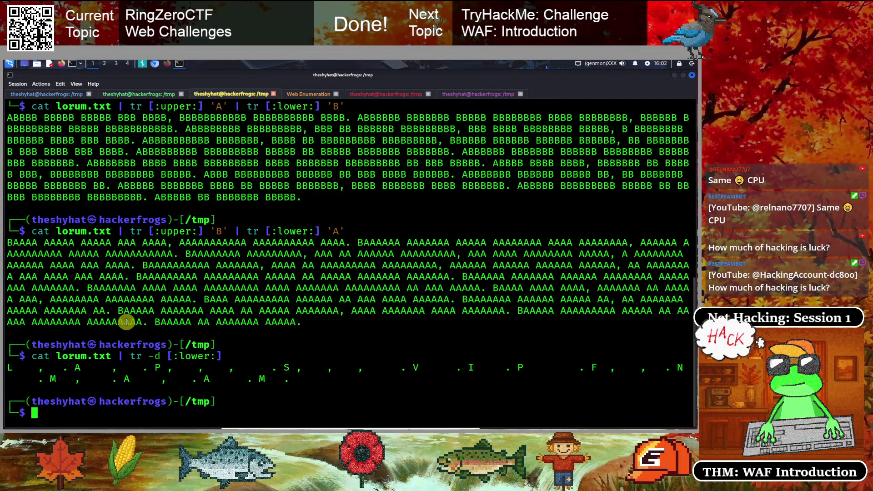
{"action": "scroll", "coordinate": [115, 309], "scroll_direction": "up", "scroll_amount": 2}
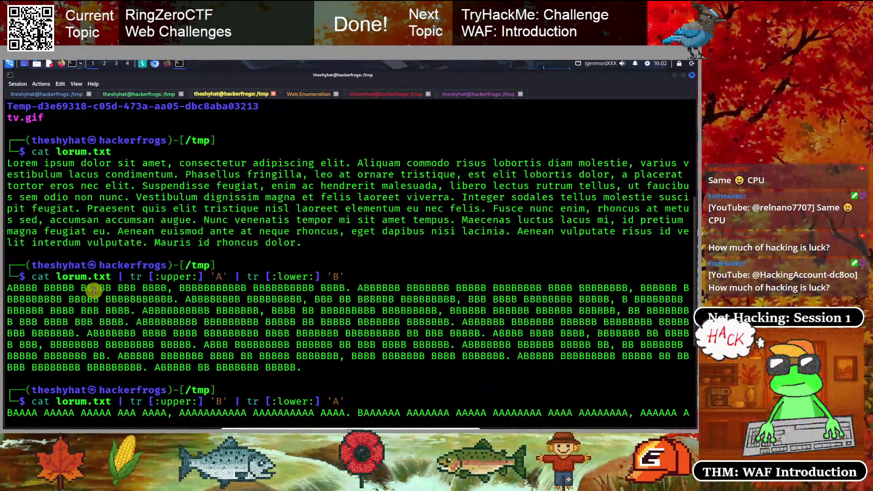
{"action": "left_click_drag", "start_coordinate": [99, 176], "coordinate": [352, 234]}
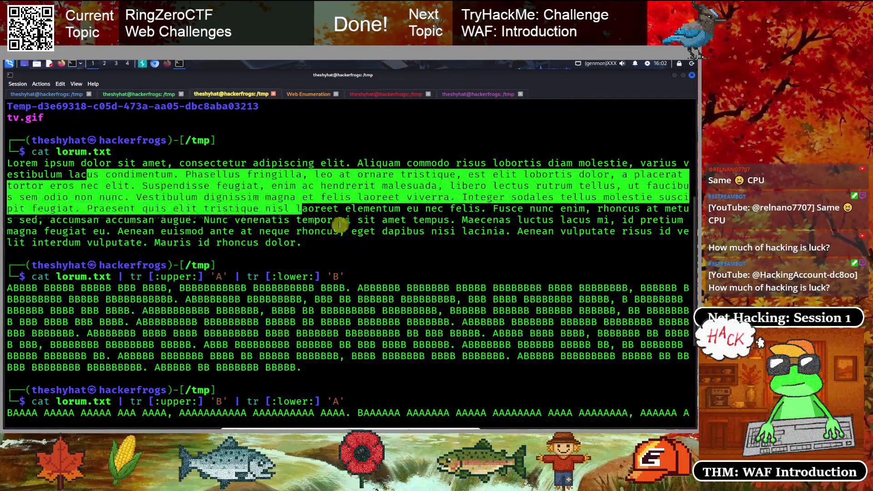
{"action": "left_click", "coordinate": [203, 277]}
{"action": "scroll", "coordinate": [176, 315], "scroll_direction": "down", "scroll_amount": 2}
{"action": "scroll", "coordinate": [176, 315], "scroll_direction": "down", "scroll_amount": 3}
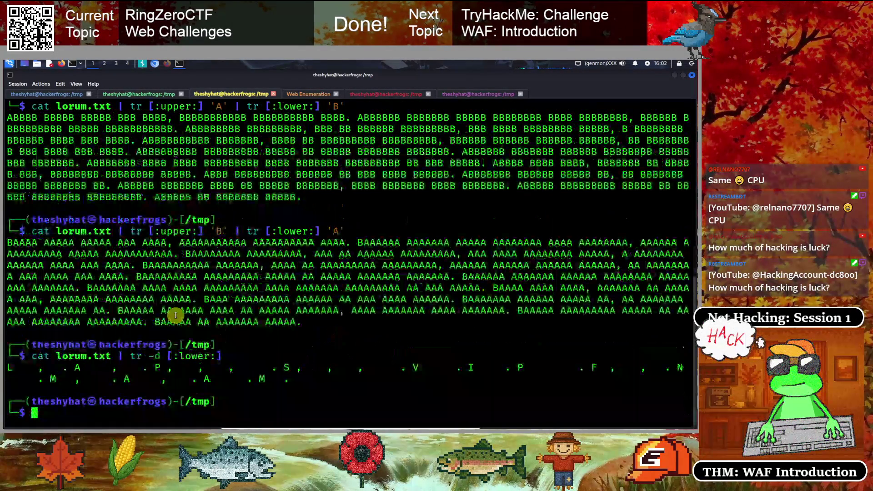
{"action": "scroll", "coordinate": [176, 316], "scroll_direction": "up", "scroll_amount": 1}
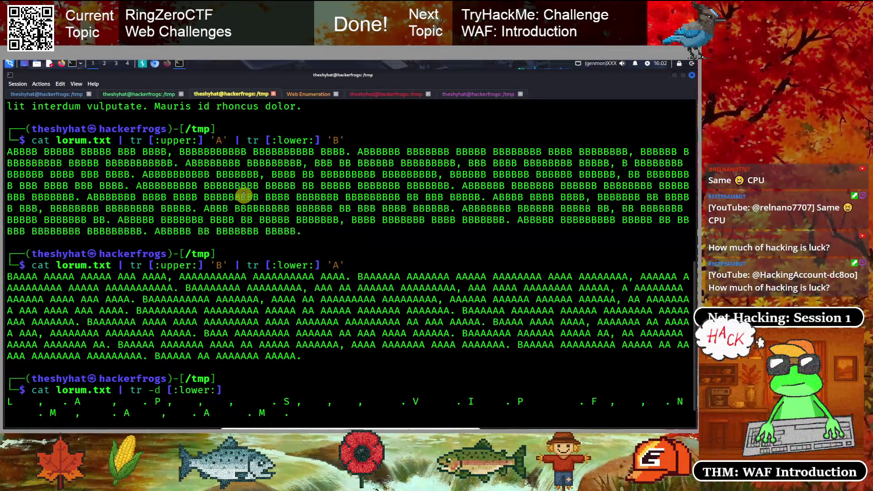
{"action": "scroll", "coordinate": [151, 288], "scroll_direction": "up", "scroll_amount": 2}
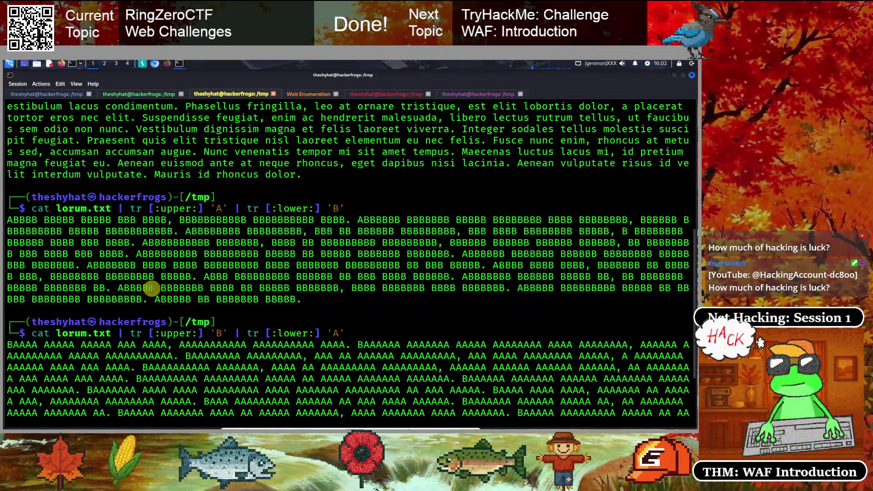
{"action": "scroll", "coordinate": [152, 288], "scroll_direction": "up", "scroll_amount": 2}
{"action": "scroll", "coordinate": [151, 289], "scroll_direction": "up", "scroll_amount": 2}
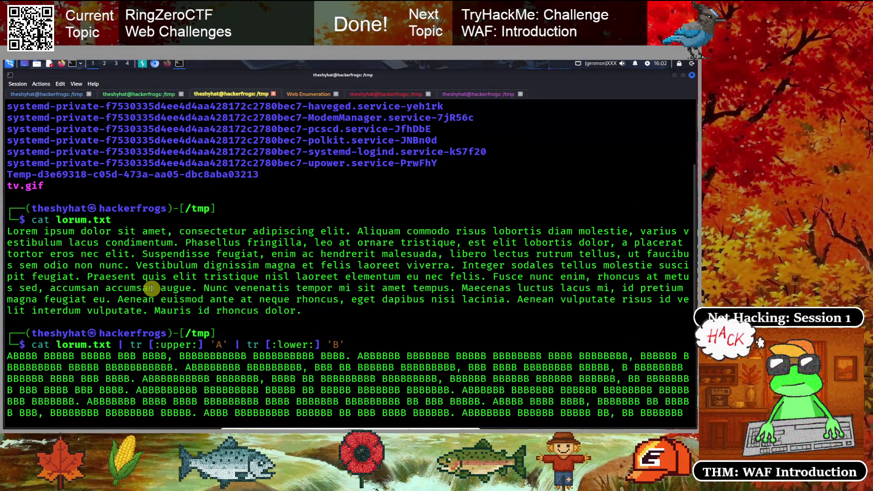
{"action": "scroll", "coordinate": [152, 288], "scroll_direction": "up", "scroll_amount": 3}
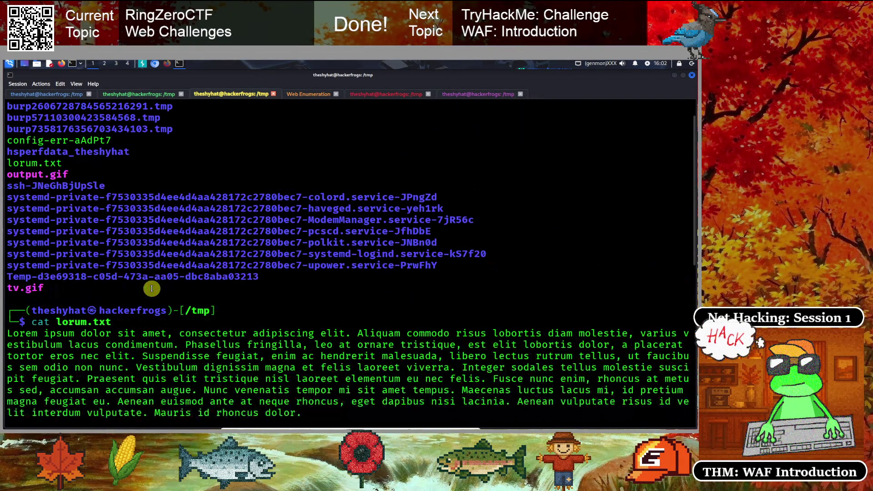
Commit the new Words_mean_something.md walkthrough file on GitHub.
{"action": "left_click", "coordinate": [162, 65]}
{"action": "scroll", "coordinate": [292, 300], "scroll_direction": "up", "scroll_amount": 3}
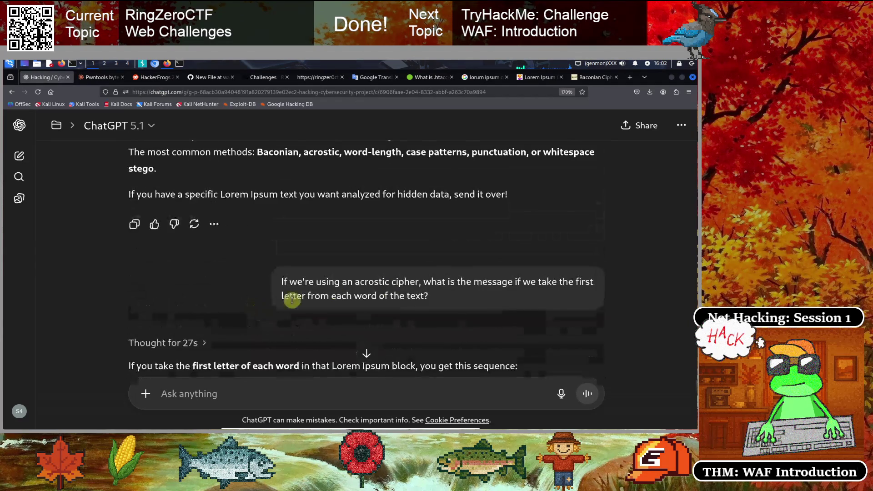
{"action": "scroll", "coordinate": [249, 224], "scroll_direction": "up", "scroll_amount": 5}
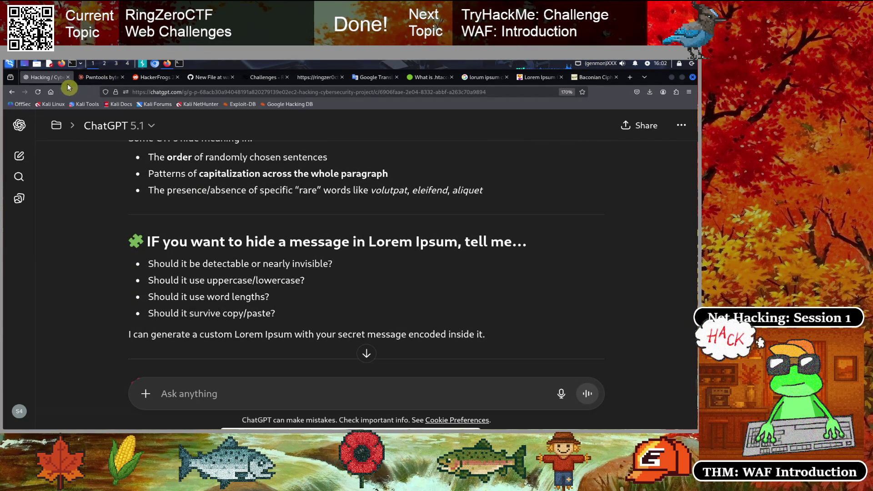
{"action": "left_click", "coordinate": [206, 77]}
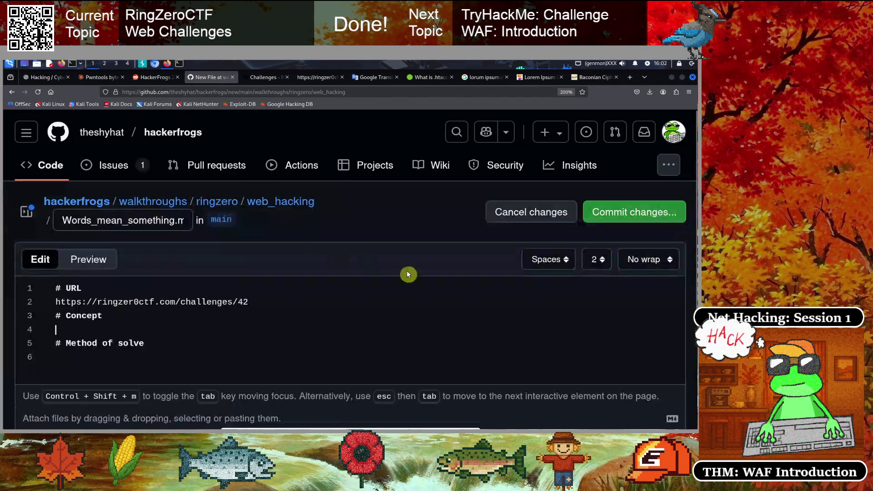
{"action": "left_click", "coordinate": [593, 217]}
{"action": "left_click", "coordinate": [486, 387]}
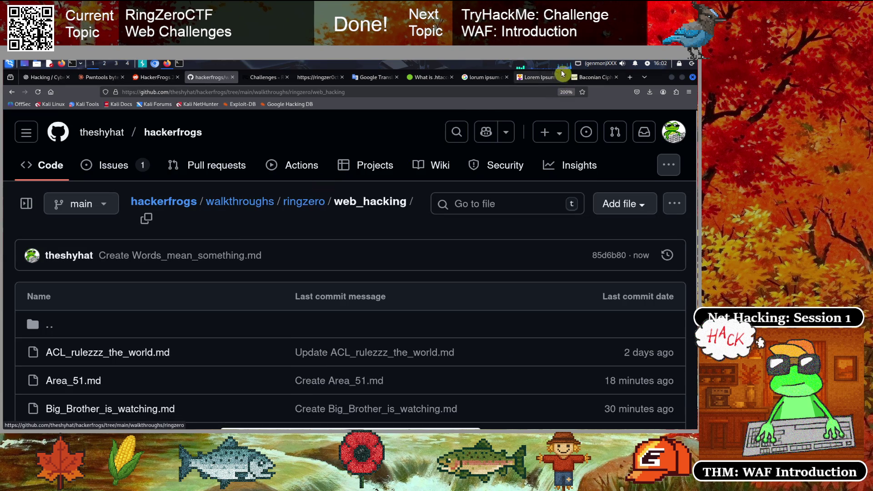
Close the finished Baconian Cipher and related cipher tabs.
{"action": "left_click", "coordinate": [594, 77]}
{"action": "left_click", "coordinate": [616, 77]}
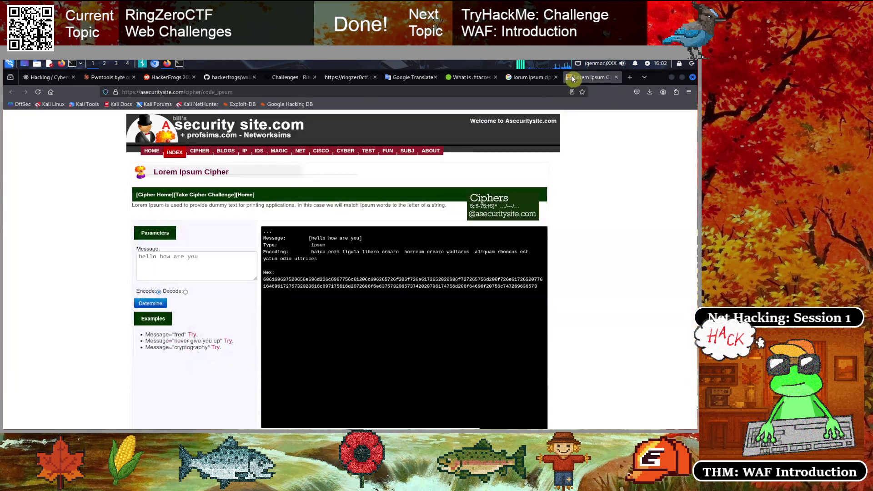
Close the leftover Lorem Ipsum Cipher, Google results and .htaccess tabs.
{"action": "left_click", "coordinate": [616, 77]}
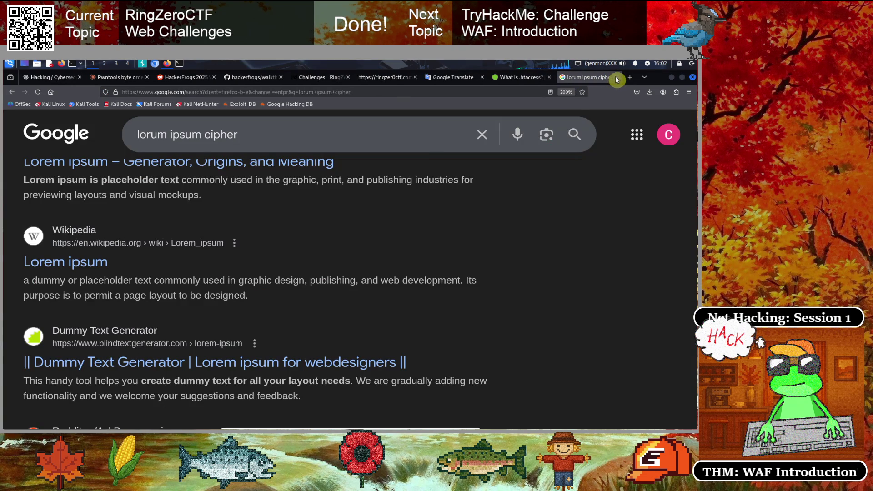
{"action": "left_click", "coordinate": [616, 78]}
{"action": "left_click", "coordinate": [614, 77]}
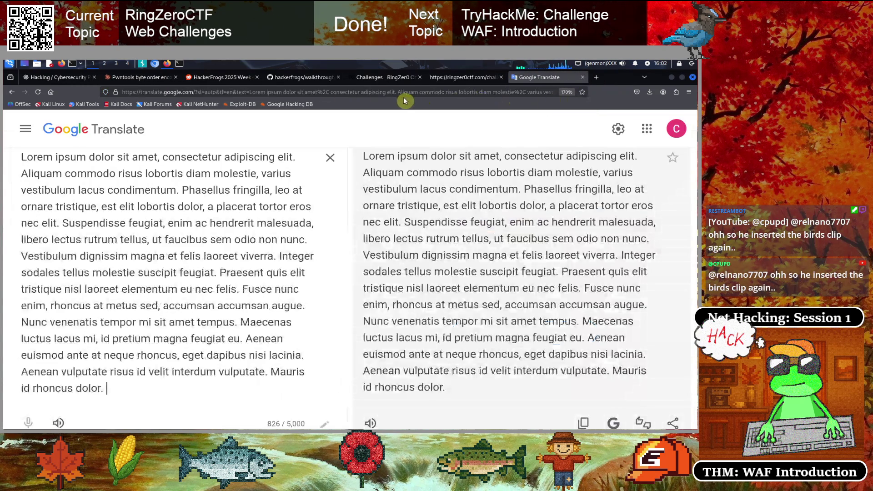
Load tryhackme.com/room/wafintroduction in a new tab and select its address.
{"action": "left_click", "coordinate": [592, 79]}
{"action": "type", "text": "tryhackme.com/"}
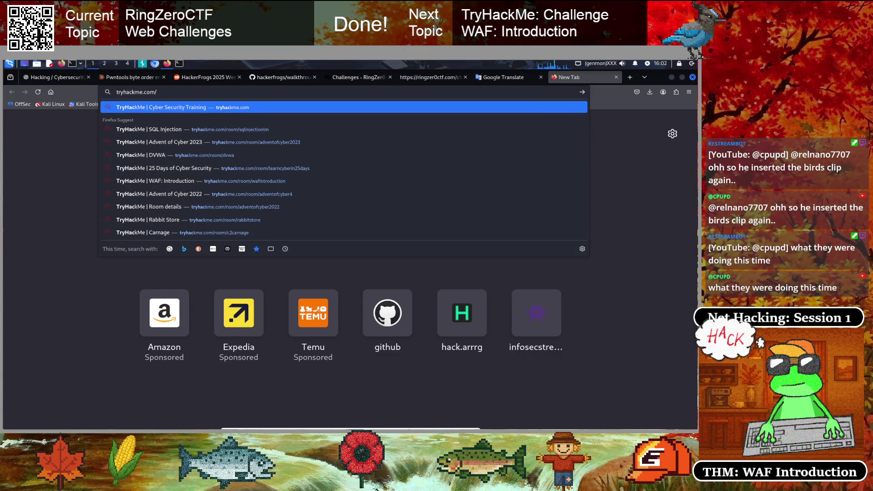
{"action": "type", "text": "room/"}
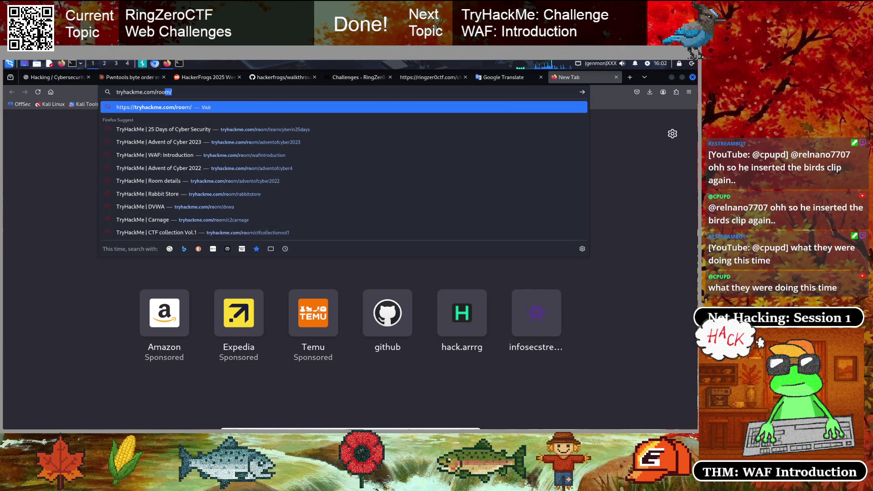
{"action": "type", "text": "wafintroduction"}
{"action": "key", "text": "Return"}
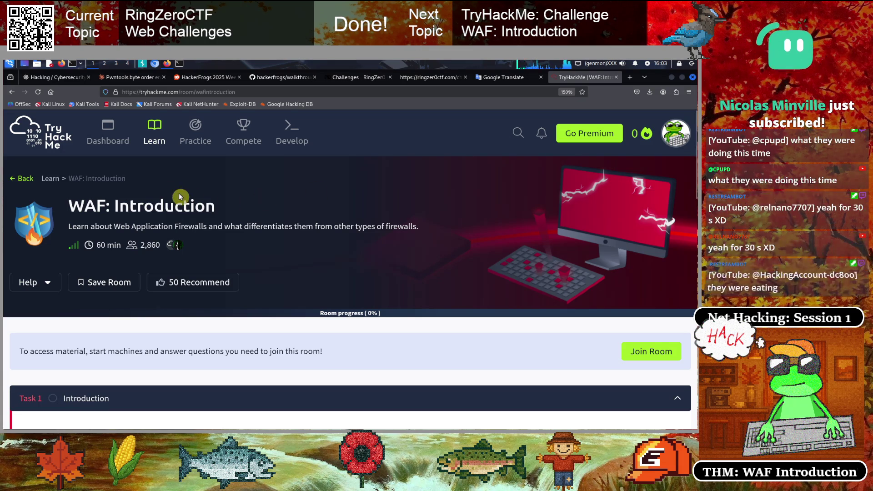
{"action": "left_click", "coordinate": [188, 91]}
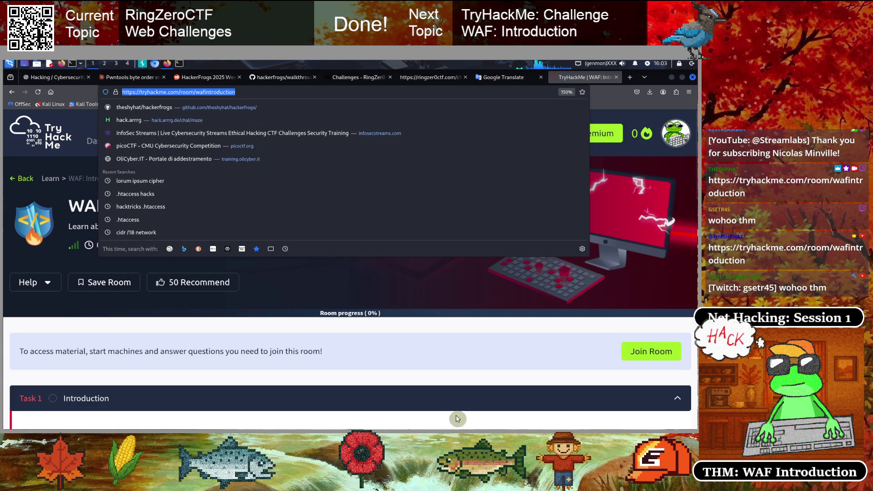
{"action": "left_click", "coordinate": [8, 327]}
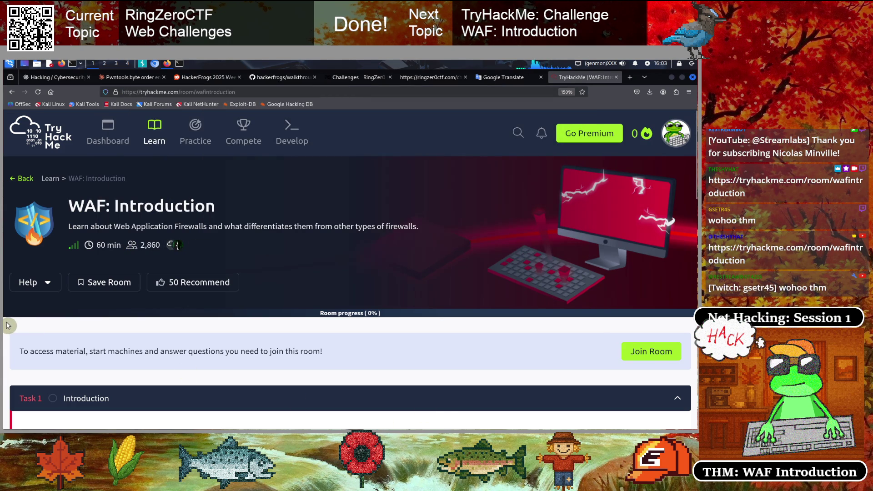
{"action": "scroll", "coordinate": [7, 325], "scroll_direction": "down", "scroll_amount": 2}
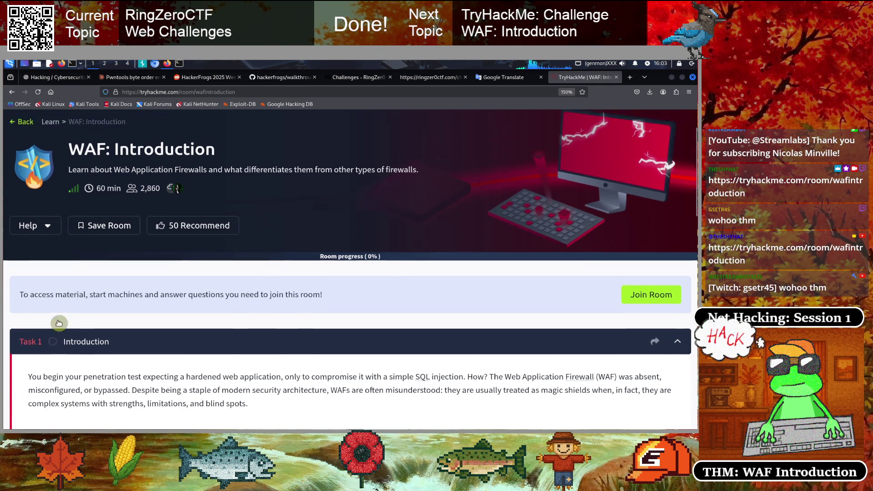
{"action": "scroll", "coordinate": [59, 323], "scroll_direction": "up", "scroll_amount": 2}
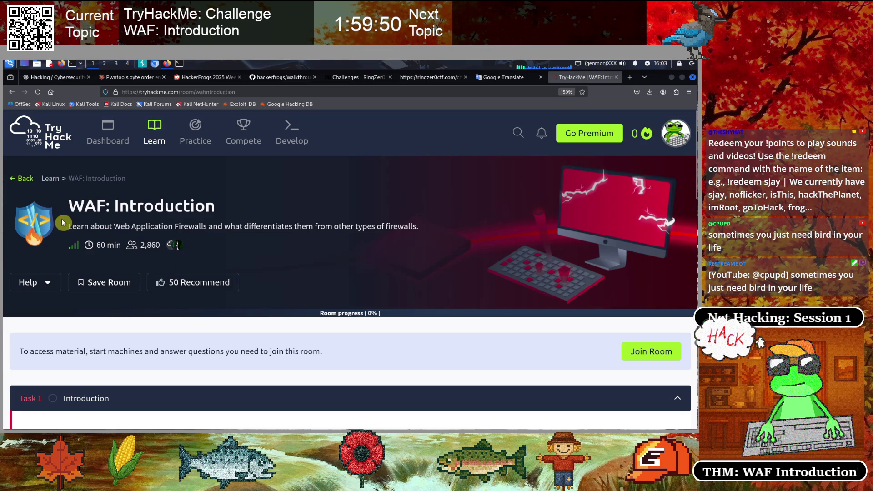
{"action": "left_click_drag", "start_coordinate": [67, 205], "coordinate": [106, 205]}
{"action": "scroll", "coordinate": [158, 219], "scroll_direction": "down", "scroll_amount": 1}
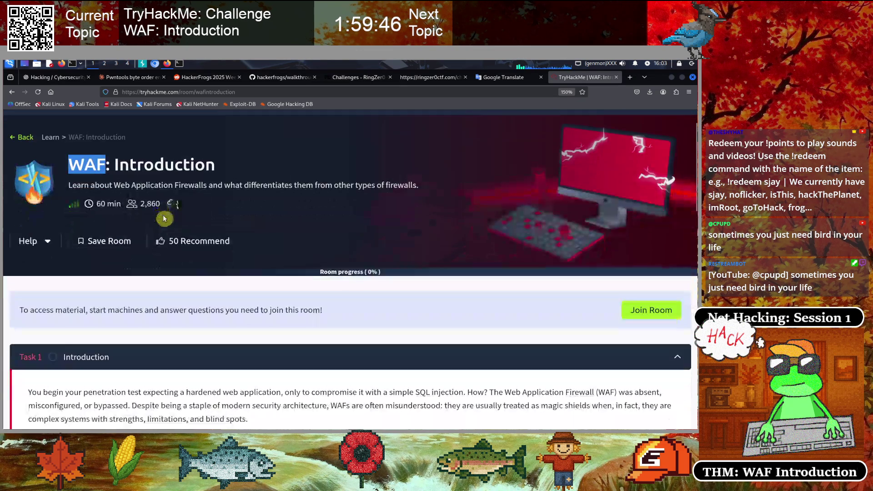
{"action": "scroll", "coordinate": [163, 219], "scroll_direction": "down", "scroll_amount": 1}
{"action": "scroll", "coordinate": [226, 245], "scroll_direction": "up", "scroll_amount": 1}
{"action": "scroll", "coordinate": [303, 221], "scroll_direction": "up", "scroll_amount": 1}
{"action": "scroll", "coordinate": [289, 294], "scroll_direction": "down", "scroll_amount": 1}
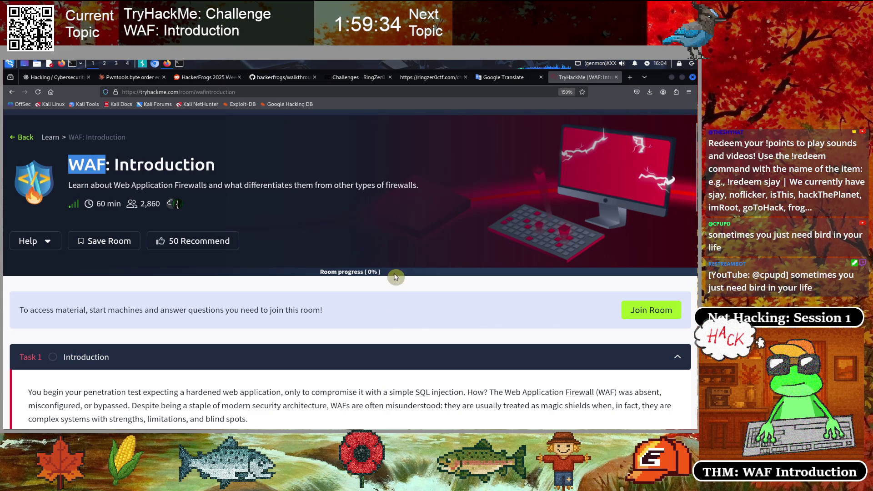
Join the WAF: Introduction room, then open the account menu.
{"action": "left_click", "coordinate": [653, 311]}
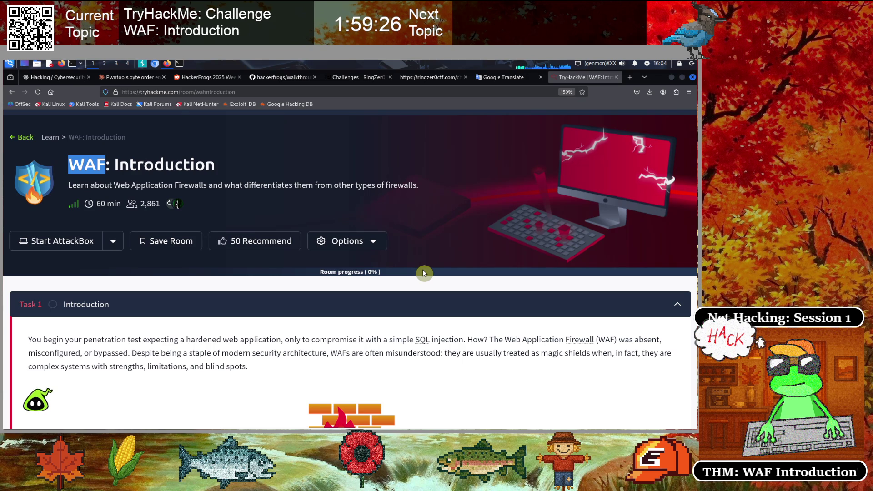
{"action": "scroll", "coordinate": [422, 273], "scroll_direction": "down", "scroll_amount": 1}
{"action": "scroll", "coordinate": [423, 273], "scroll_direction": "down", "scroll_amount": 1}
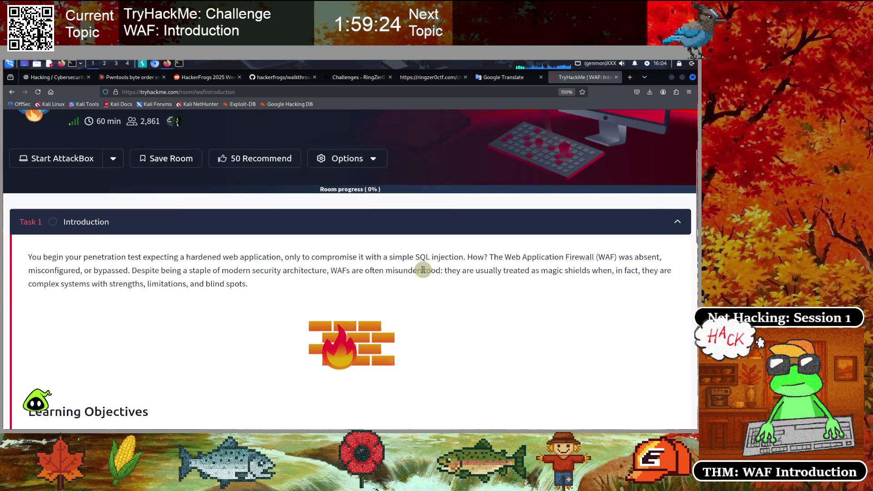
{"action": "scroll", "coordinate": [423, 273], "scroll_direction": "down", "scroll_amount": 1}
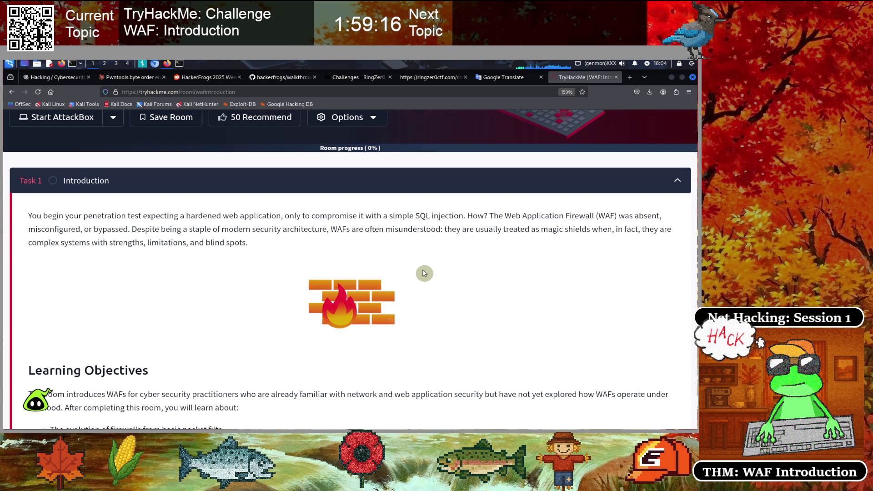
{"action": "scroll", "coordinate": [423, 273], "scroll_direction": "up", "scroll_amount": 3}
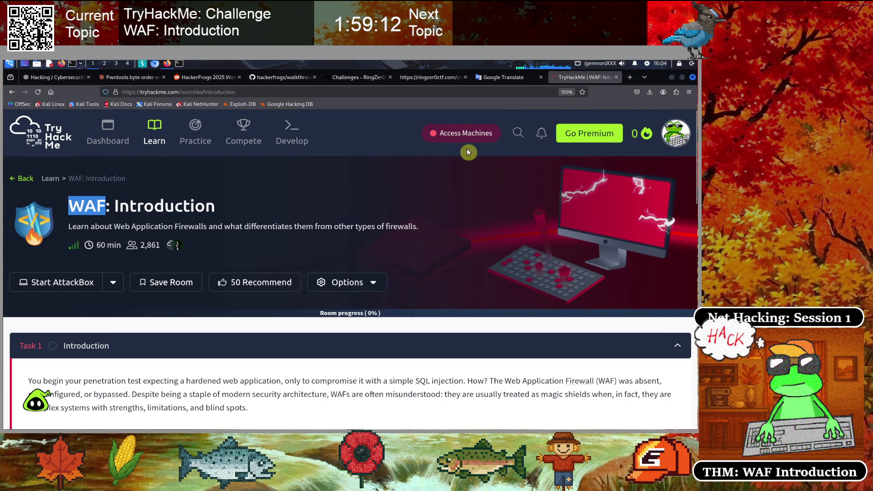
{"action": "left_click", "coordinate": [674, 132]}
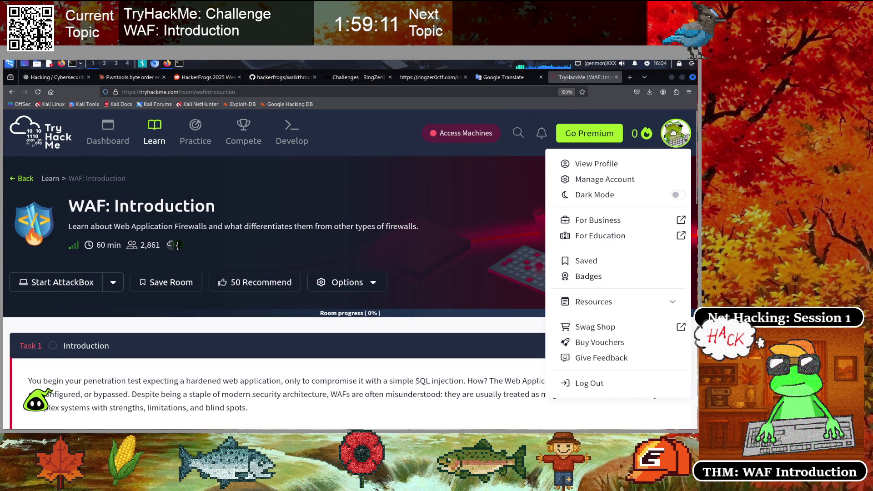
Turn on TryHackMe's Dark Mode and dismiss the account menu.
{"action": "left_click", "coordinate": [679, 195]}
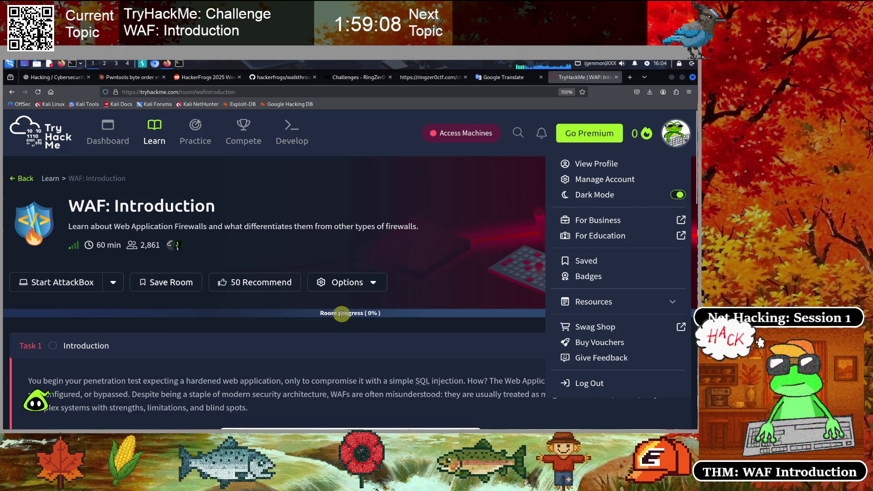
{"action": "left_click", "coordinate": [229, 325]}
{"action": "scroll", "coordinate": [259, 312], "scroll_direction": "down", "scroll_amount": 3}
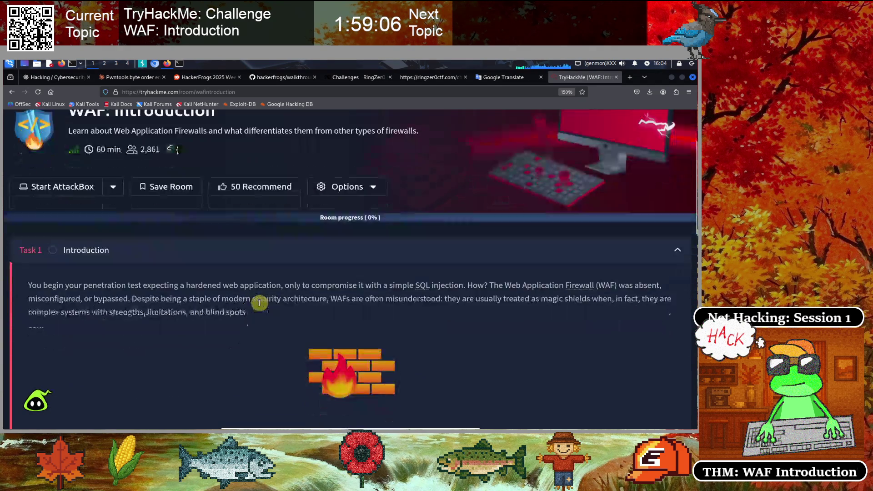
{"action": "scroll", "coordinate": [259, 303], "scroll_direction": "down", "scroll_amount": 1}
{"action": "scroll", "coordinate": [260, 307], "scroll_direction": "down", "scroll_amount": 1}
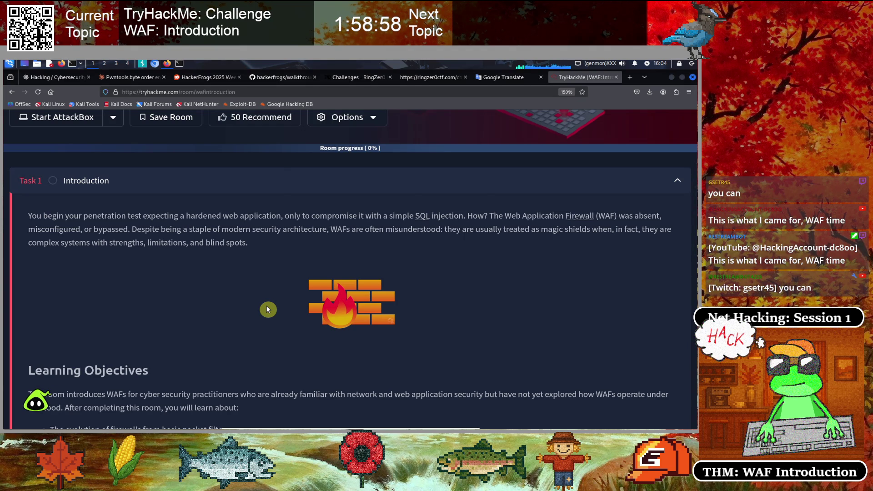
{"action": "scroll", "coordinate": [268, 309], "scroll_direction": "up", "scroll_amount": 2}
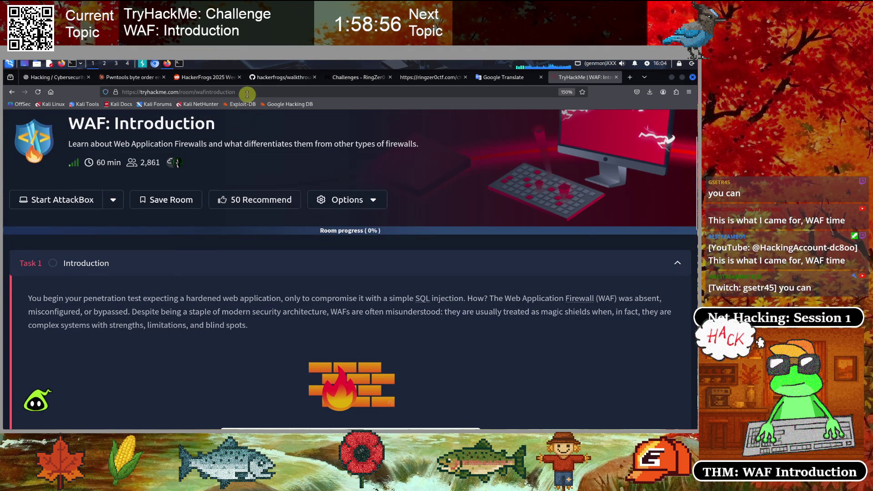
{"action": "left_click", "coordinate": [247, 93]}
{"action": "left_click", "coordinate": [266, 92]}
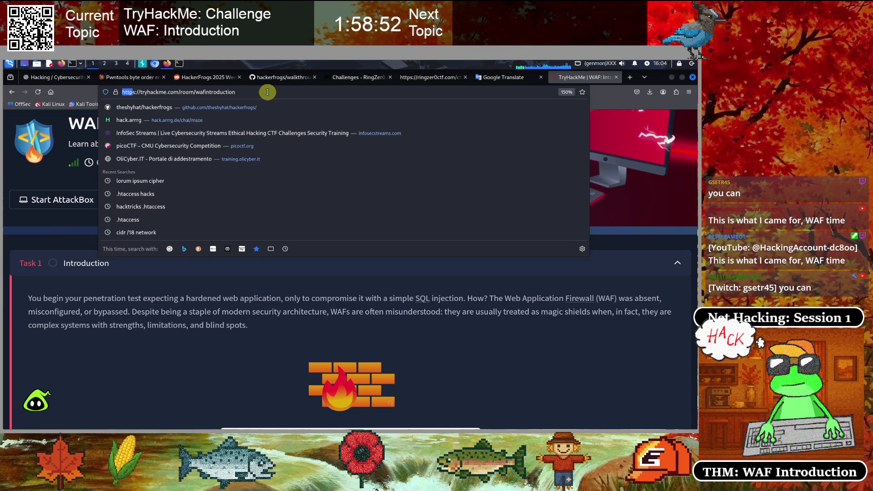
{"action": "key", "text": "shift+Right"}
{"action": "key", "text": "shift+Right"}
{"action": "key", "text": "shift+Right"}
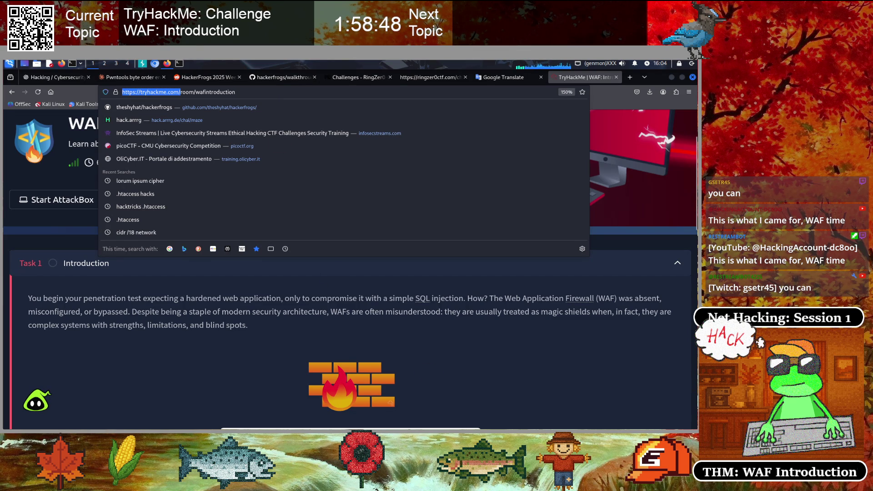
{"action": "left_click", "coordinate": [46, 303]}
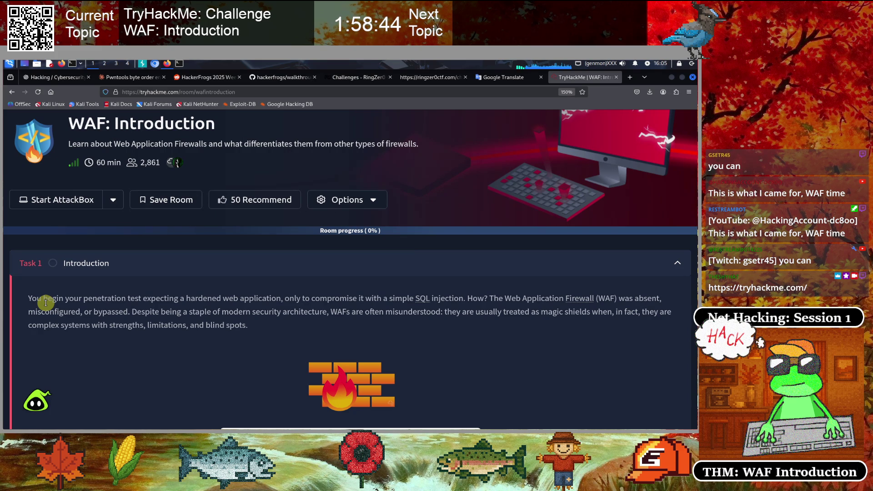
{"action": "scroll", "coordinate": [130, 261], "scroll_direction": "down", "scroll_amount": 1}
{"action": "scroll", "coordinate": [130, 261], "scroll_direction": "down", "scroll_amount": 1}
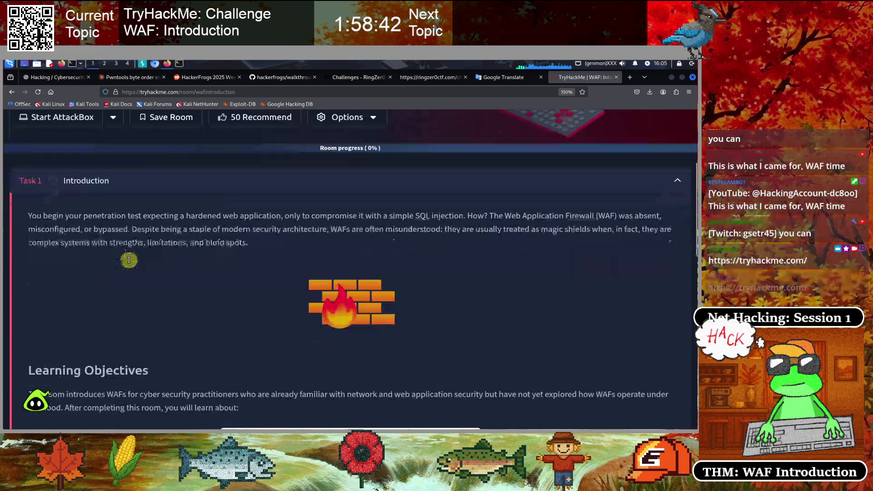
{"action": "scroll", "coordinate": [130, 263], "scroll_direction": "up", "scroll_amount": 1}
{"action": "scroll", "coordinate": [78, 273], "scroll_direction": "up", "scroll_amount": 2}
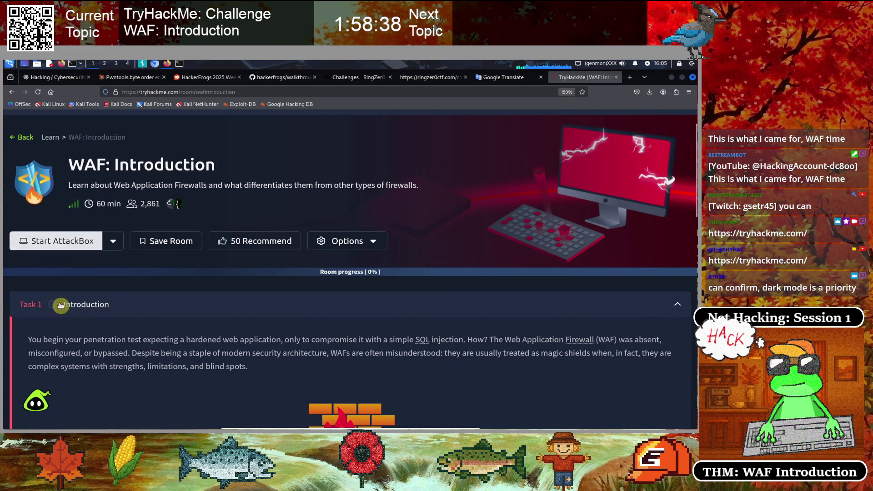
{"action": "mouse_move", "coordinate": [36, 318]}
{"action": "scroll", "coordinate": [36, 314], "scroll_direction": "down", "scroll_amount": 1}
{"action": "scroll", "coordinate": [36, 315], "scroll_direction": "down", "scroll_amount": 1}
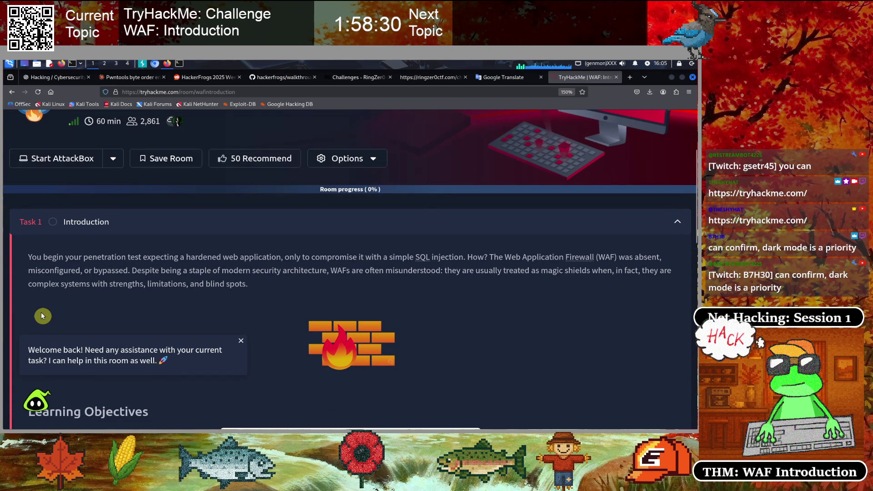
{"action": "scroll", "coordinate": [44, 316], "scroll_direction": "down", "scroll_amount": 1}
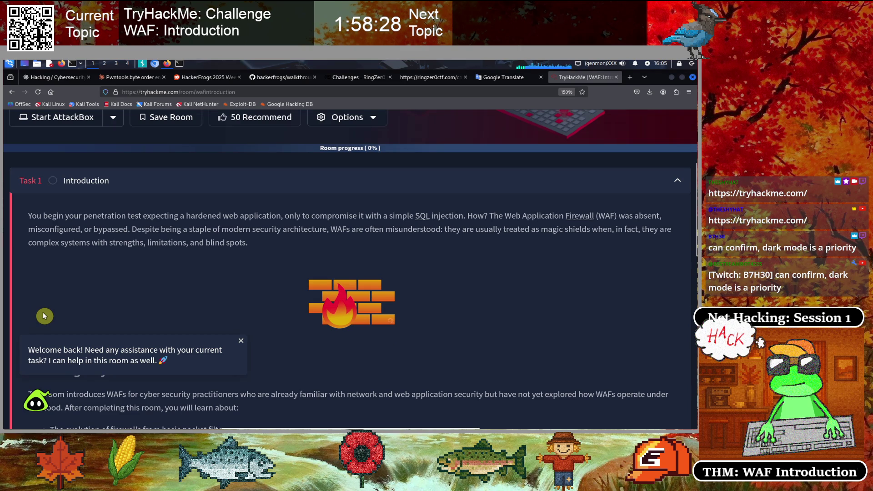
{"action": "key", "text": "ctrl+plus"}
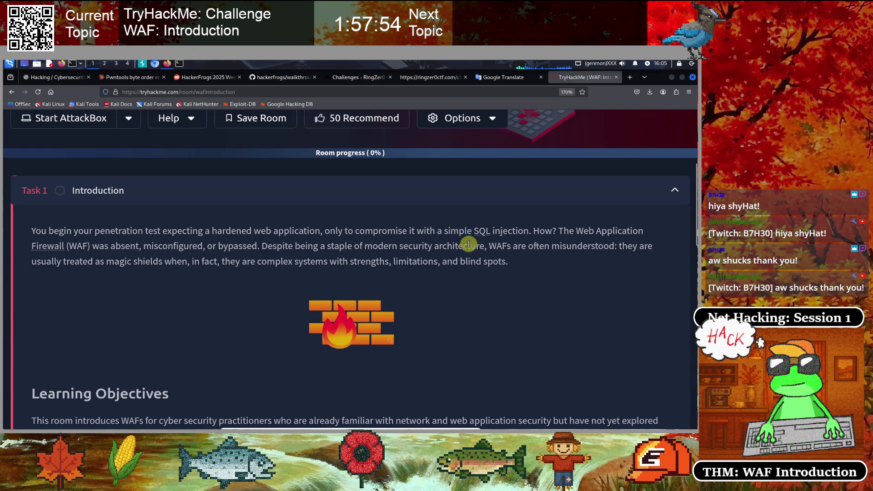
Highlight the Task 1 phrases about a simple SQL injection and WAFs as magic shields while reading.
{"action": "left_click_drag", "start_coordinate": [442, 233], "coordinate": [574, 232]}
{"action": "left_click", "coordinate": [550, 257]}
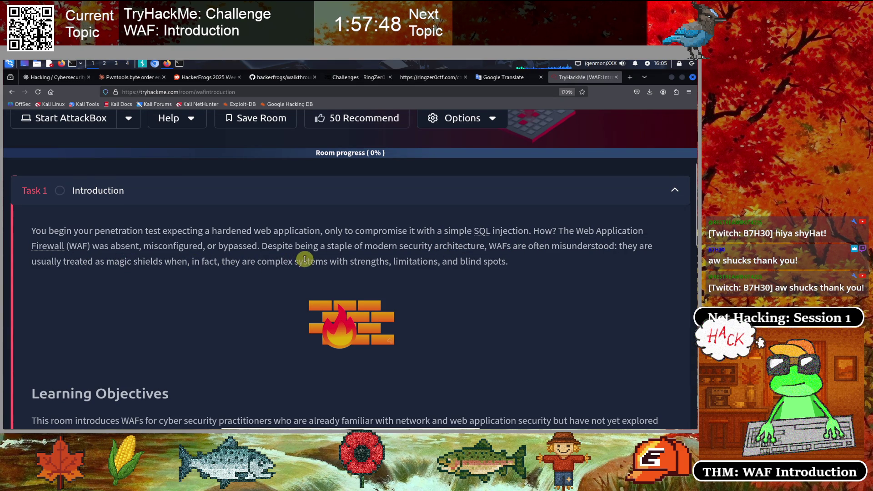
{"action": "scroll", "coordinate": [285, 262], "scroll_direction": "down", "scroll_amount": 1}
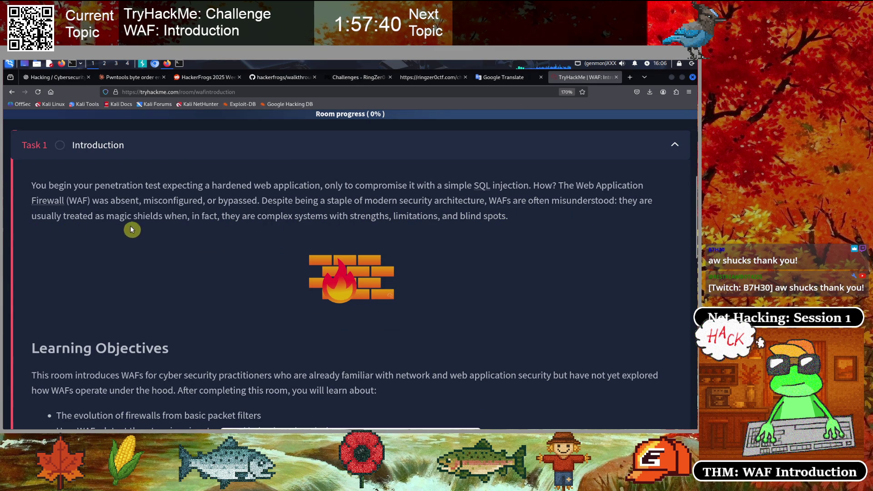
{"action": "left_click_drag", "start_coordinate": [105, 216], "coordinate": [292, 222]}
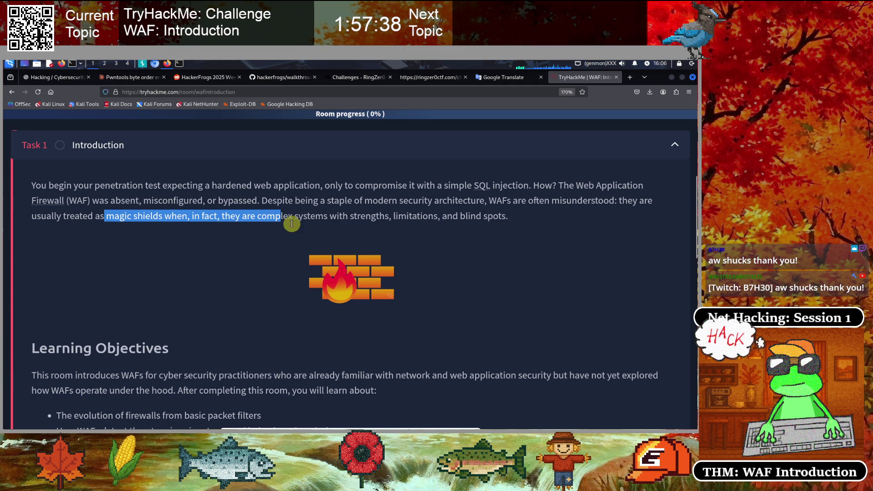
Read through how WAFs operate and the OWASP Core Rule Set objective, reaching the WAF question.
{"action": "left_click", "coordinate": [269, 239]}
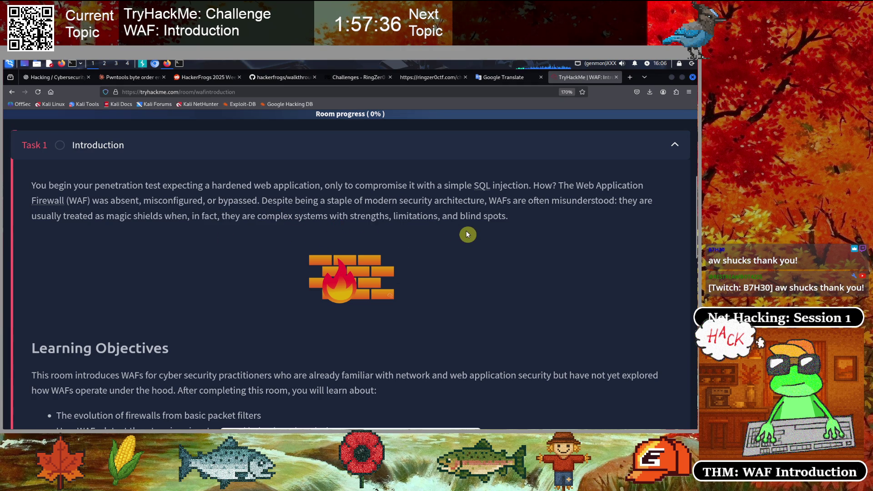
{"action": "scroll", "coordinate": [468, 235], "scroll_direction": "down", "scroll_amount": 1}
{"action": "scroll", "coordinate": [467, 236], "scroll_direction": "down", "scroll_amount": 2}
{"action": "scroll", "coordinate": [468, 236], "scroll_direction": "down", "scroll_amount": 1}
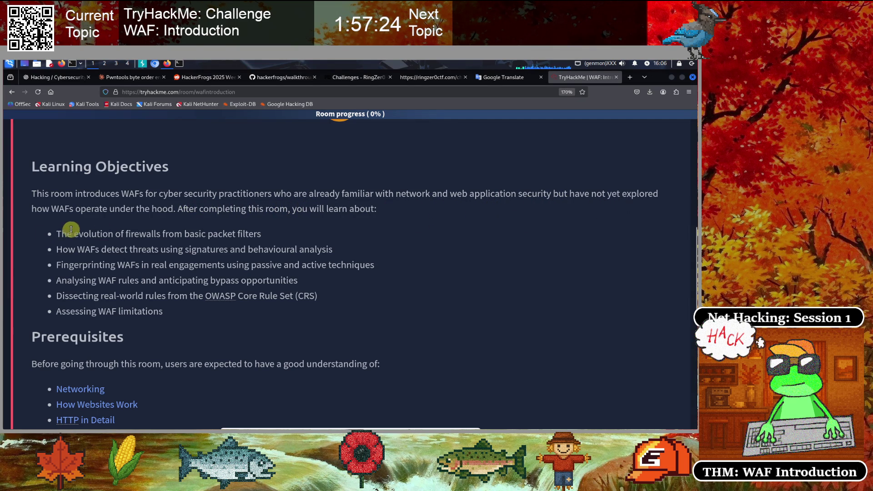
{"action": "left_click_drag", "start_coordinate": [41, 210], "coordinate": [396, 211]}
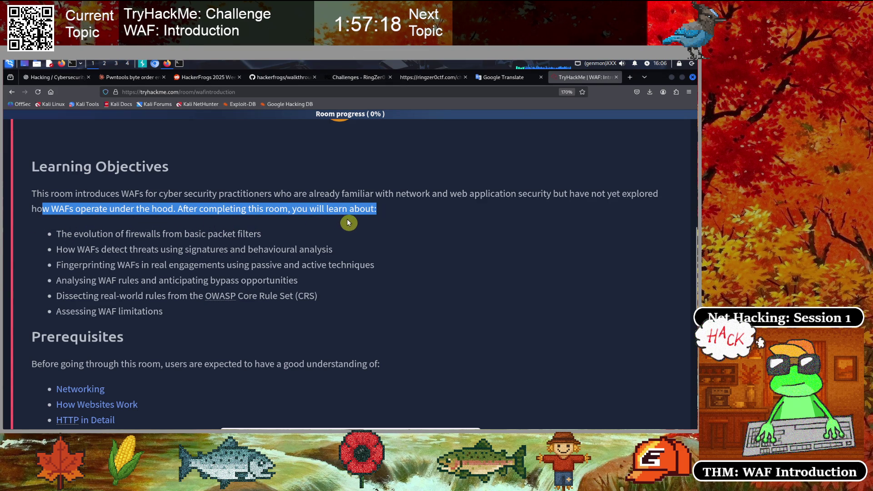
{"action": "left_click", "coordinate": [130, 251]}
{"action": "scroll", "coordinate": [114, 260], "scroll_direction": "down", "scroll_amount": 1}
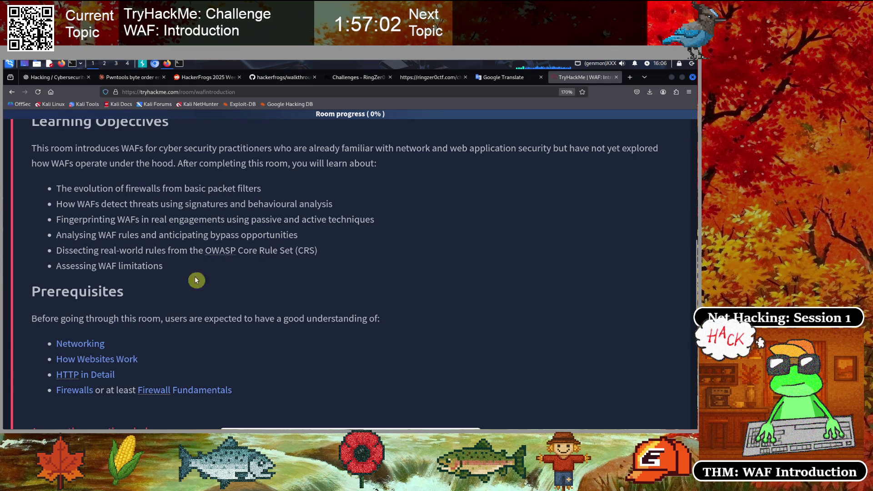
{"action": "left_click_drag", "start_coordinate": [63, 252], "coordinate": [334, 263]}
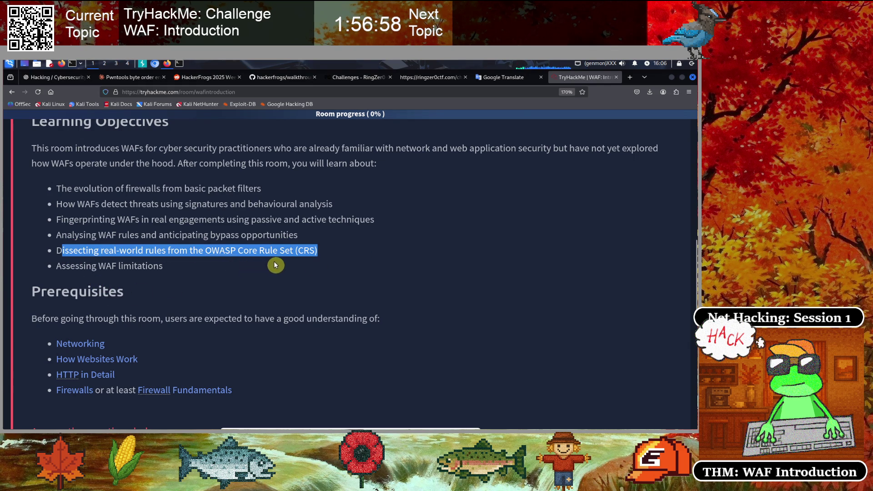
{"action": "left_click", "coordinate": [288, 266]}
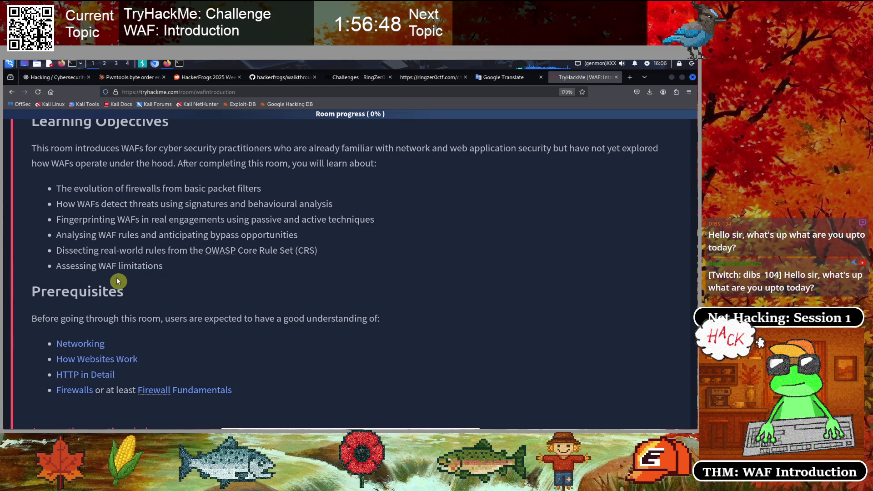
{"action": "scroll", "coordinate": [117, 277], "scroll_direction": "down", "scroll_amount": 2}
{"action": "scroll", "coordinate": [117, 278], "scroll_direction": "down", "scroll_amount": 1}
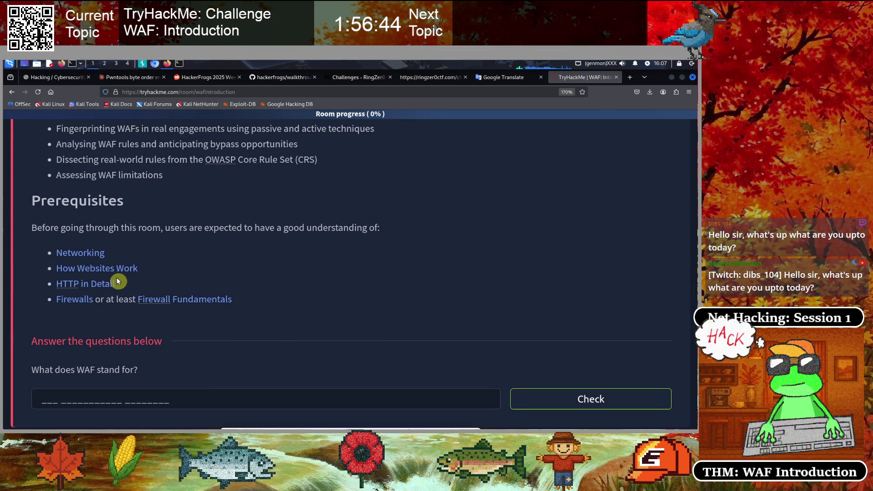
{"action": "scroll", "coordinate": [117, 287], "scroll_direction": "down", "scroll_amount": 2}
{"action": "scroll", "coordinate": [116, 291], "scroll_direction": "down", "scroll_amount": 2}
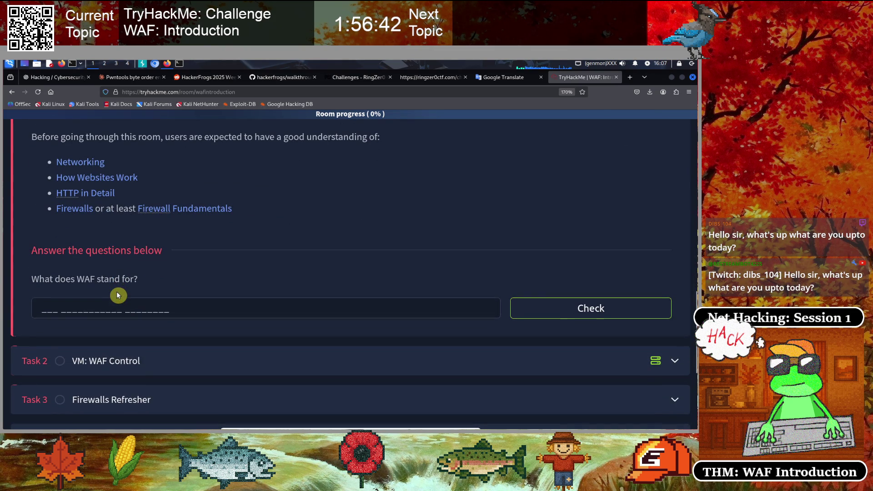
Answer 'Web Application Firewall' for Task 1 and expand the VM: WAF Control task.
{"action": "left_click_drag", "start_coordinate": [77, 279], "coordinate": [138, 278]}
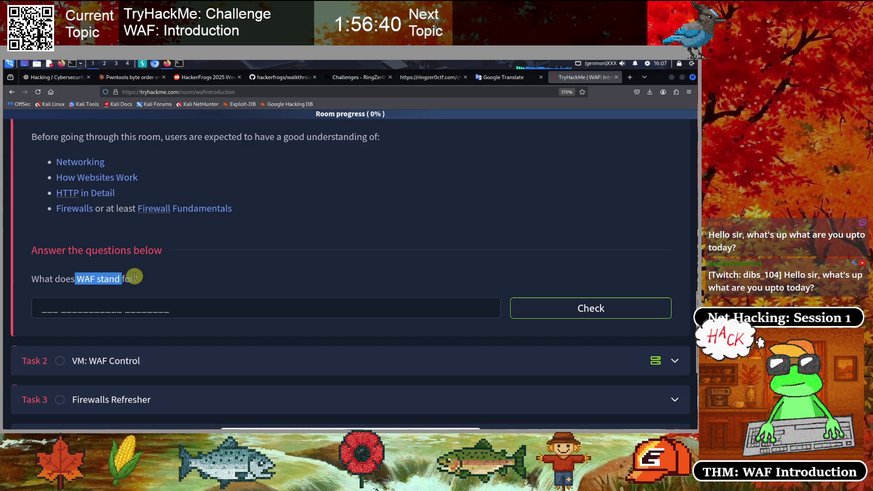
{"action": "left_click", "coordinate": [137, 308]}
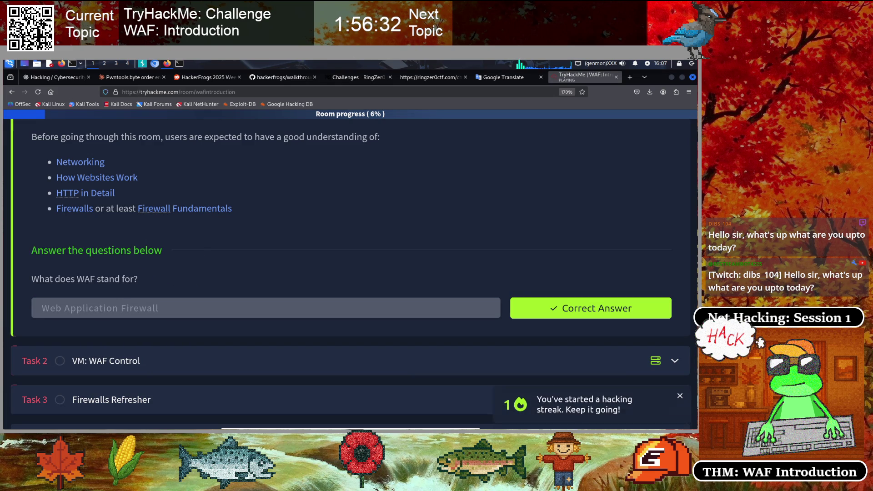
{"action": "scroll", "coordinate": [151, 211], "scroll_direction": "down", "scroll_amount": 3}
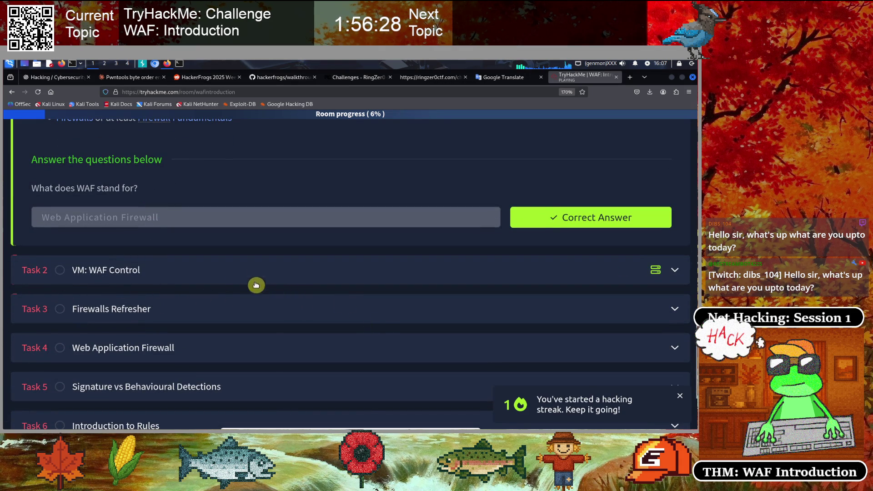
{"action": "left_click", "coordinate": [261, 278]}
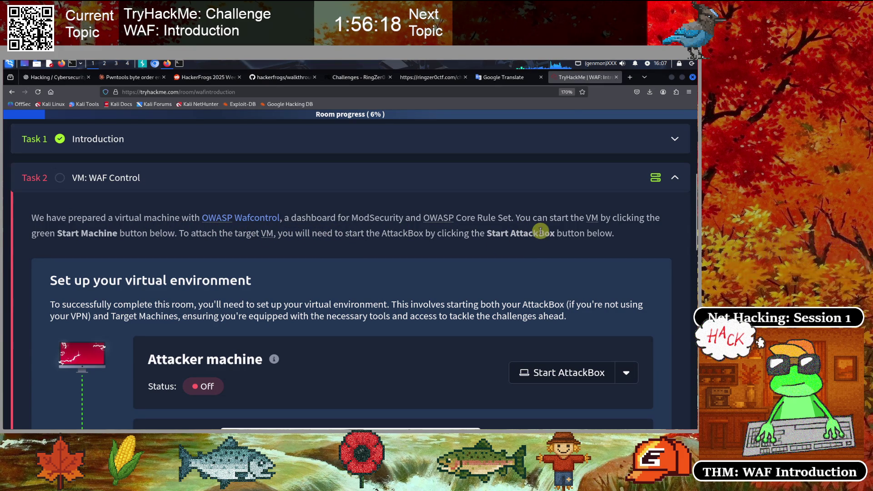
{"action": "scroll", "coordinate": [525, 230], "scroll_direction": "down", "scroll_amount": 1}
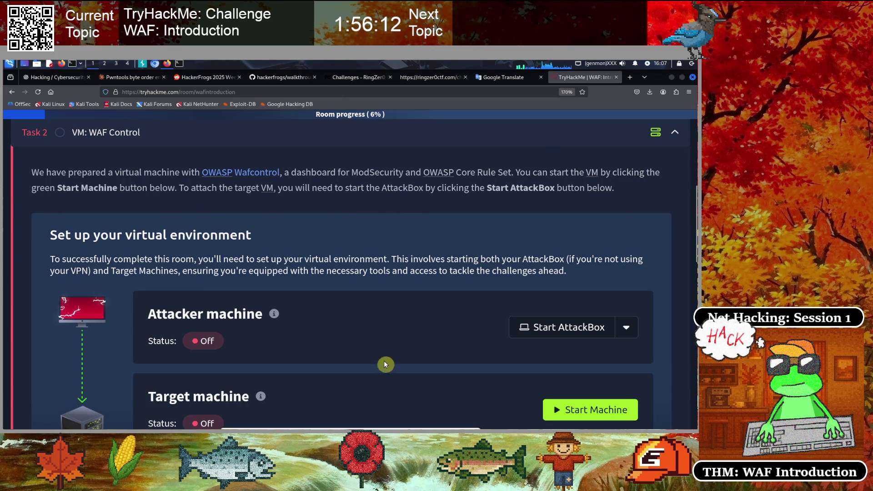
{"action": "scroll", "coordinate": [289, 306], "scroll_direction": "down", "scroll_amount": 1}
{"action": "scroll", "coordinate": [289, 306], "scroll_direction": "down", "scroll_amount": 1}
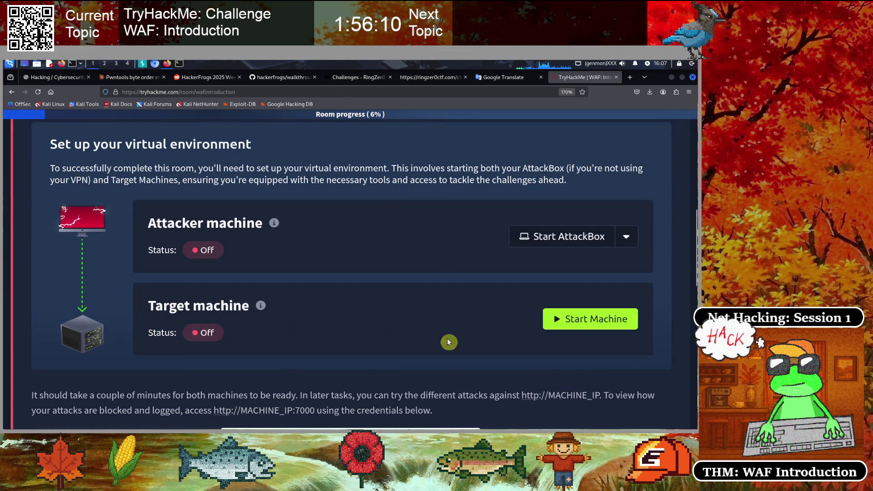
Start the Task 2 target machine, then move to the Kali terminal.
{"action": "left_click", "coordinate": [605, 318]}
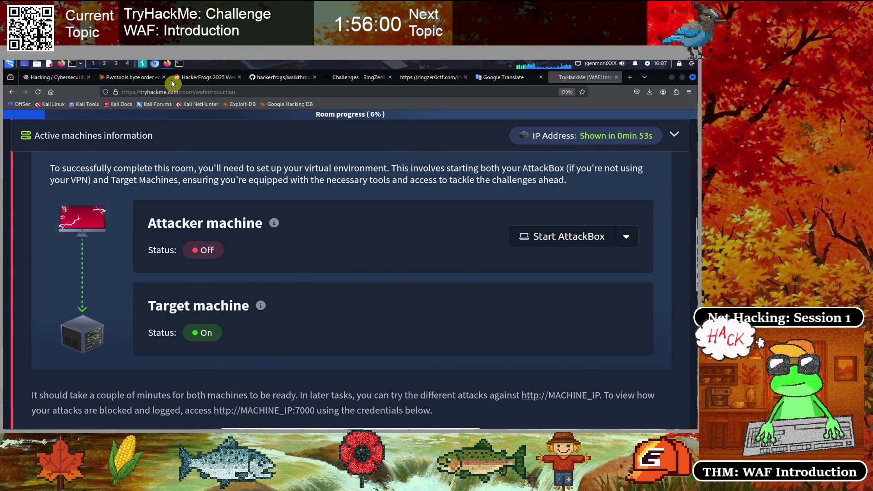
{"action": "left_click", "coordinate": [177, 64]}
Change into ~/Downloads and list its files to find the VPN config.
{"action": "key", "text": "ctrl+l"}
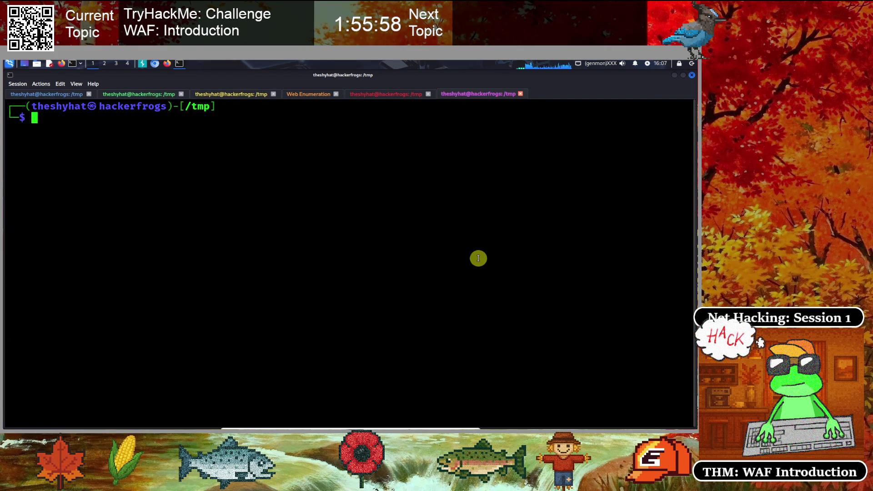
{"action": "key", "text": "Return"}
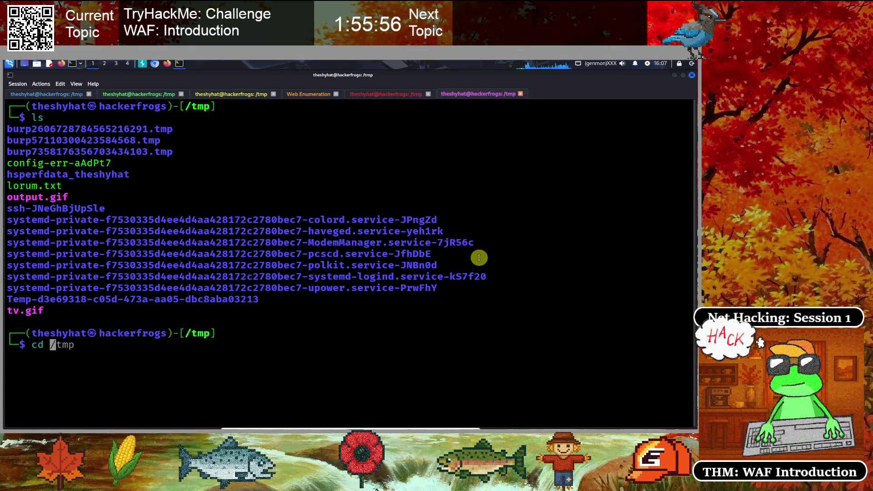
{"action": "key", "text": "Right"}
{"action": "key", "text": "Return"}
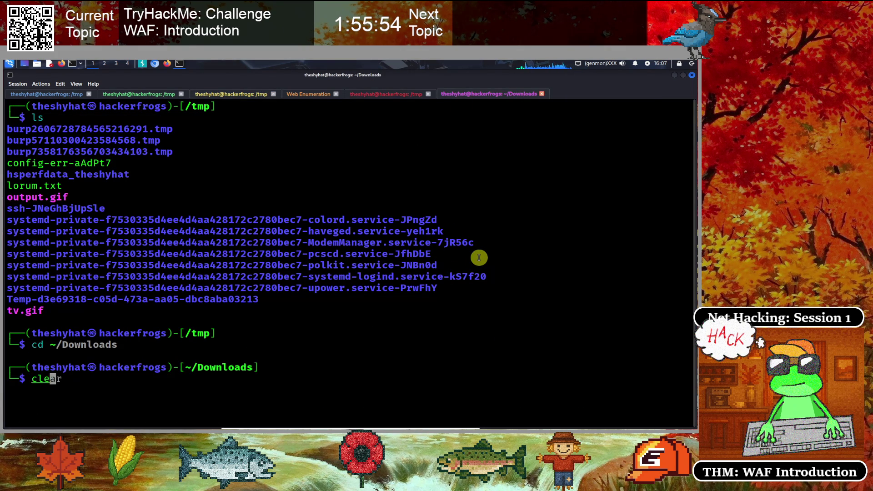
{"action": "type", "text": "ar"}
{"action": "key", "text": "Return"}
{"action": "type", "text": "ls"}
{"action": "key", "text": "Return"}
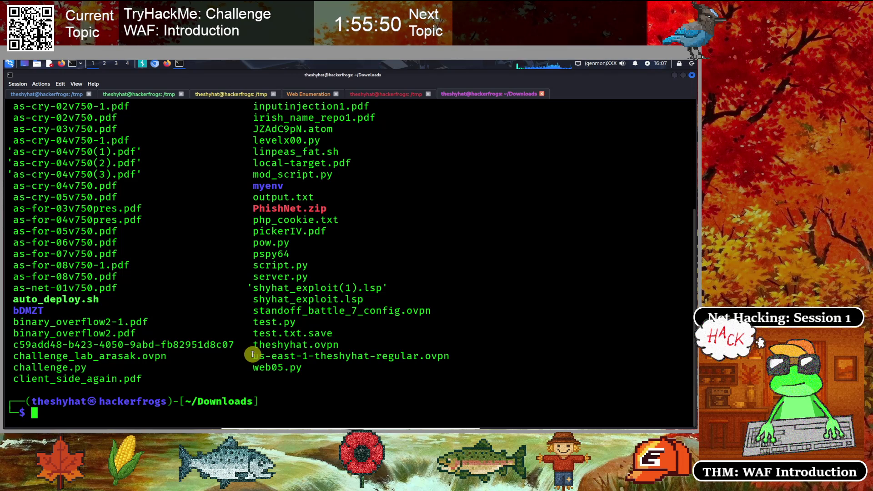
Run sudo openvpn with the us-east-1 .ovpn file and supply the sudo password.
{"action": "left_click_drag", "start_coordinate": [253, 355], "coordinate": [444, 356]}
{"action": "right_click", "coordinate": [443, 356]}
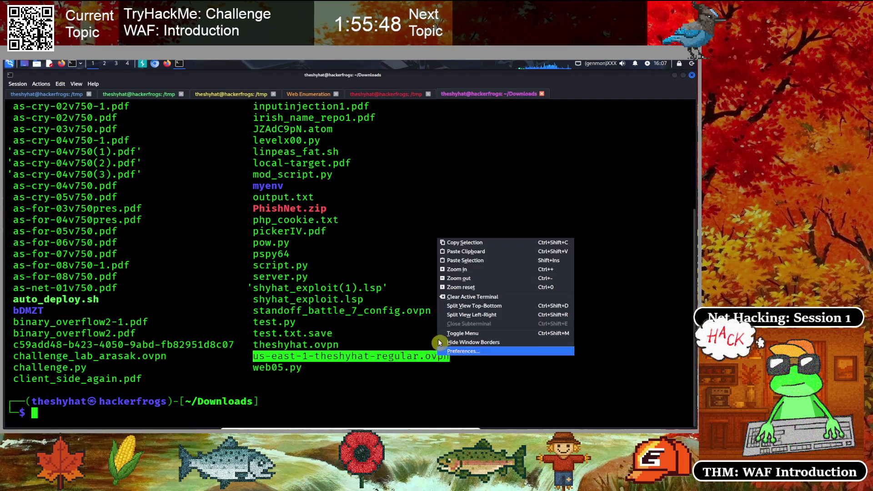
{"action": "left_click", "coordinate": [471, 247]}
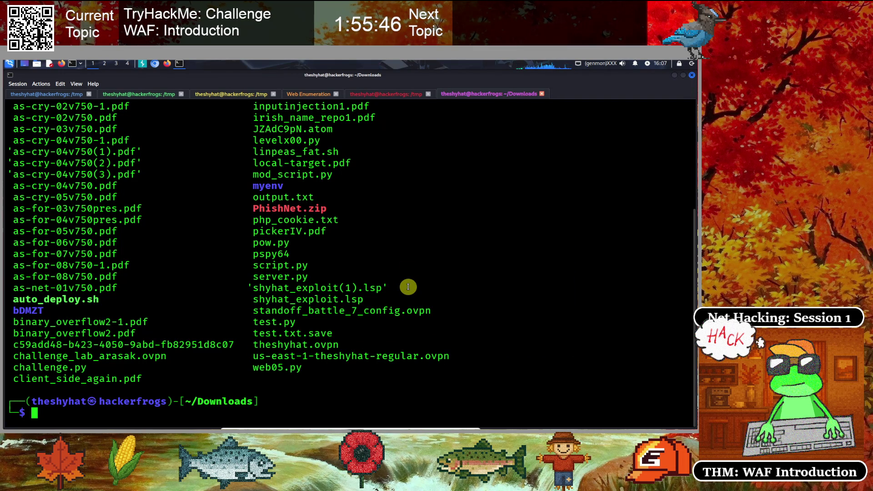
{"action": "type", "text": "sudo open"}
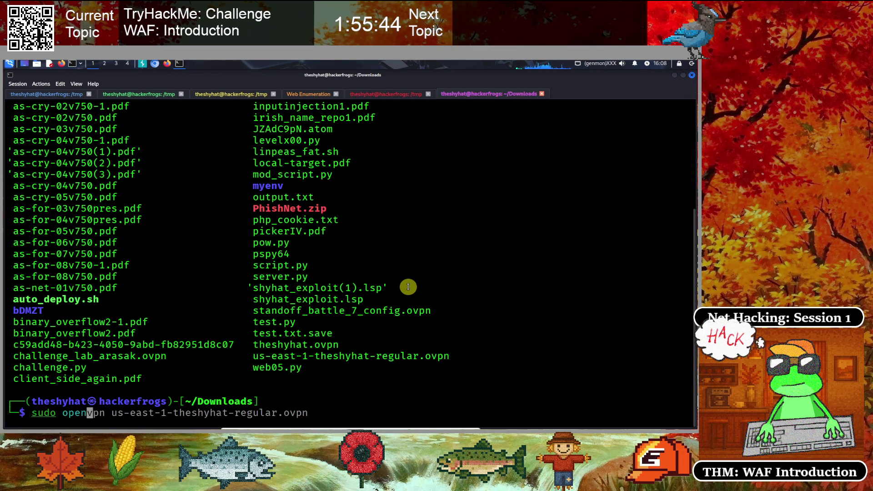
{"action": "key", "text": "Right"}
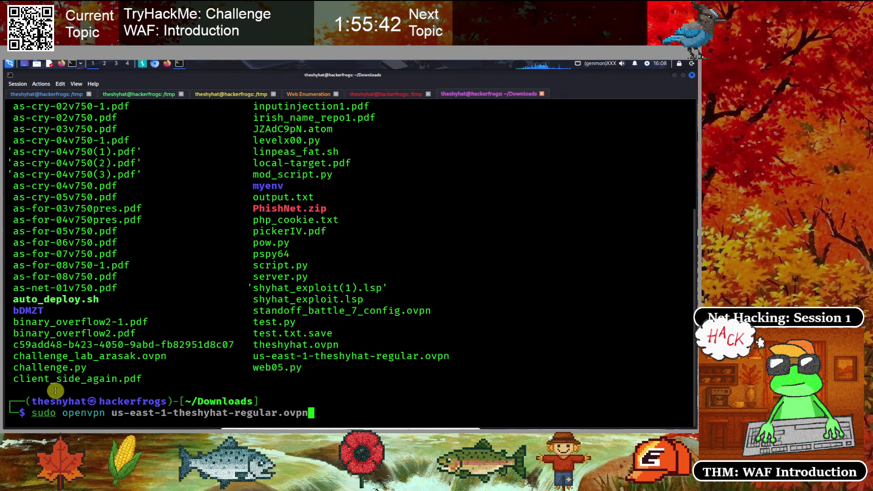
{"action": "key", "text": "Return"}
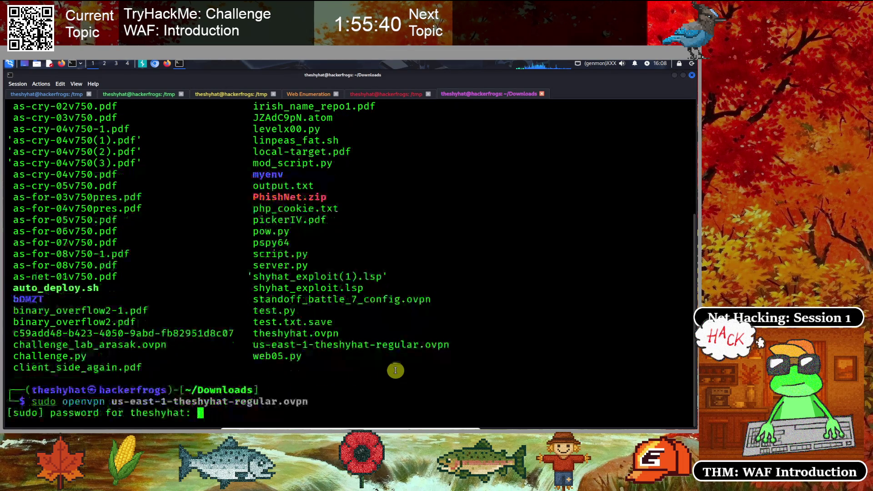
{"action": "key", "text": "Return"}
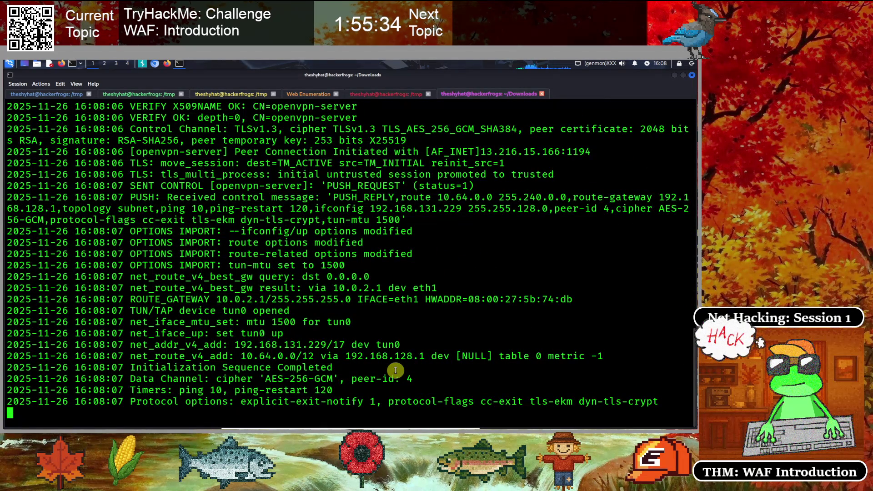
Run ip a and confirm tun0 is up with address 192.168.131.229, then return to TryHackMe.
{"action": "left_click", "coordinate": [375, 94]}
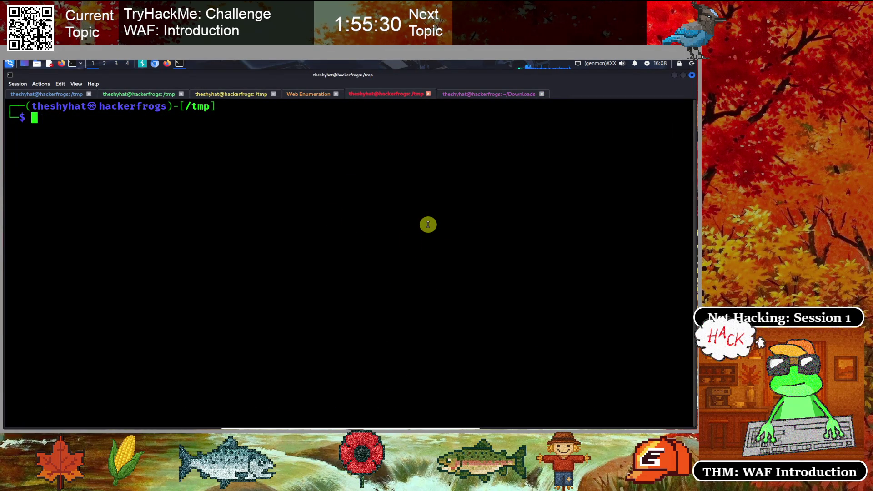
{"action": "key", "text": "Return"}
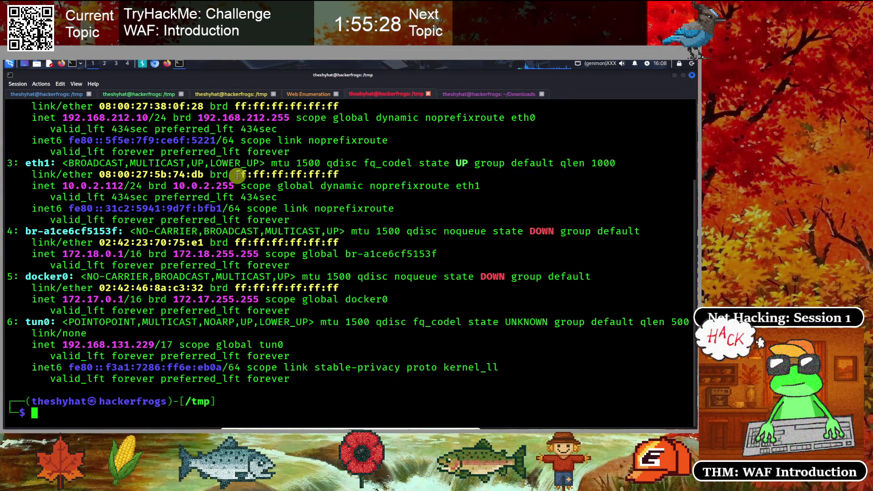
{"action": "left_click_drag", "start_coordinate": [25, 322], "coordinate": [56, 322]}
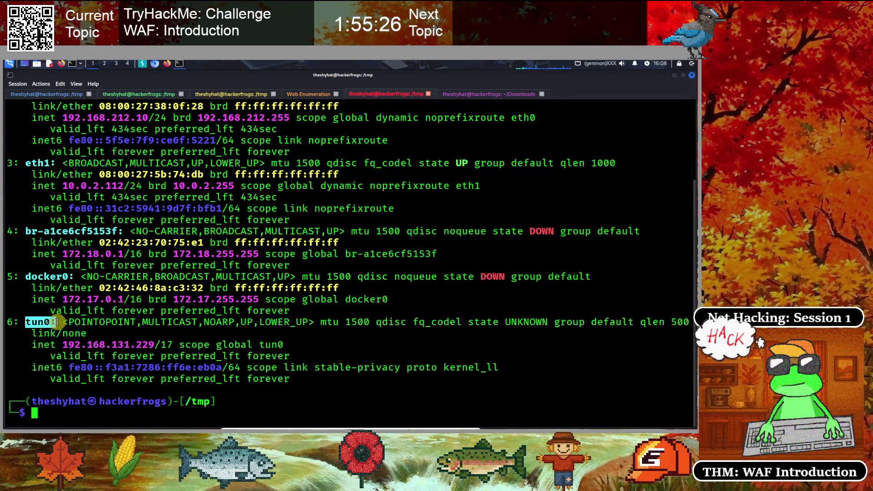
{"action": "left_click", "coordinate": [52, 319]}
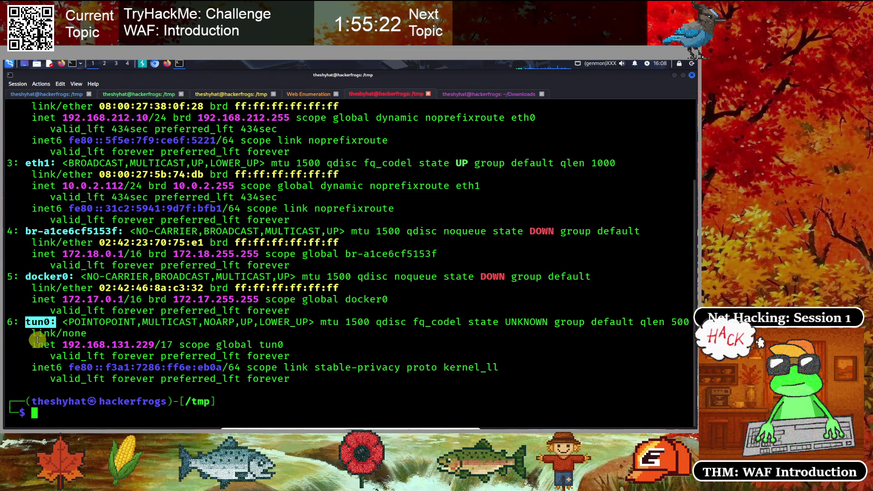
{"action": "left_click", "coordinate": [34, 334]}
{"action": "left_click_drag", "start_coordinate": [24, 322], "coordinate": [156, 345]}
{"action": "left_click", "coordinate": [59, 346]}
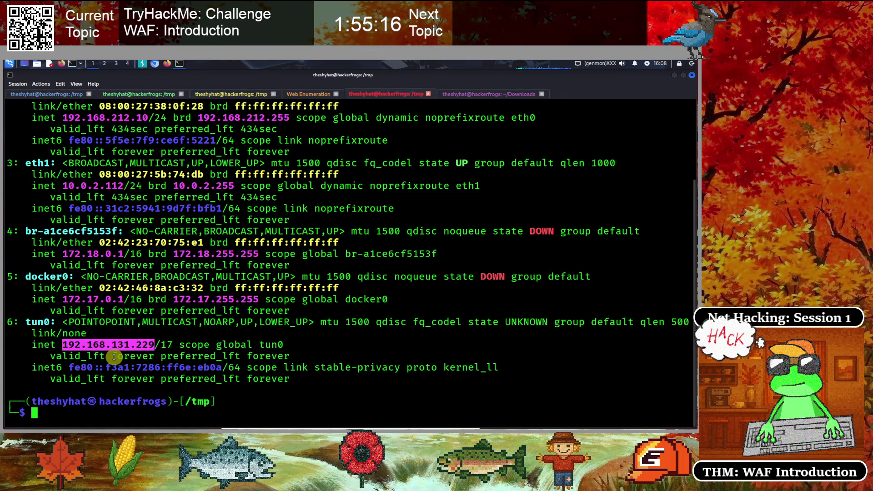
{"action": "left_click", "coordinate": [80, 344]}
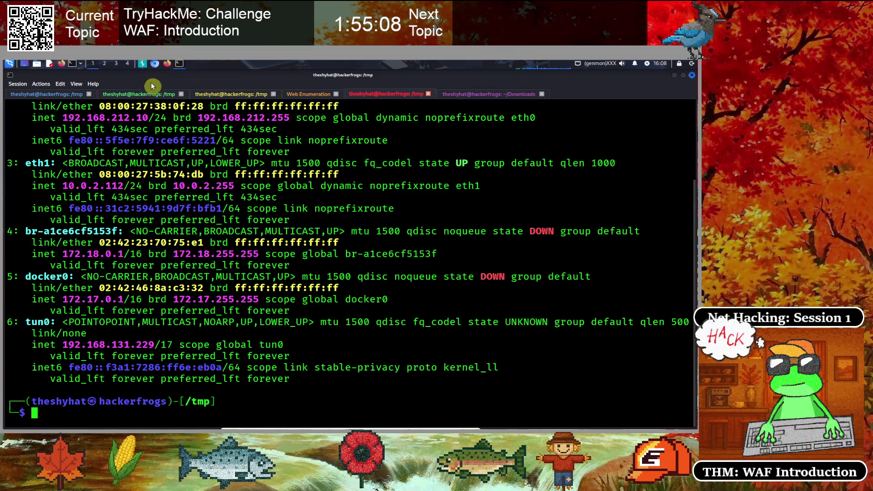
{"action": "left_click", "coordinate": [168, 64]}
{"action": "scroll", "coordinate": [213, 191], "scroll_direction": "up", "scroll_amount": 5}
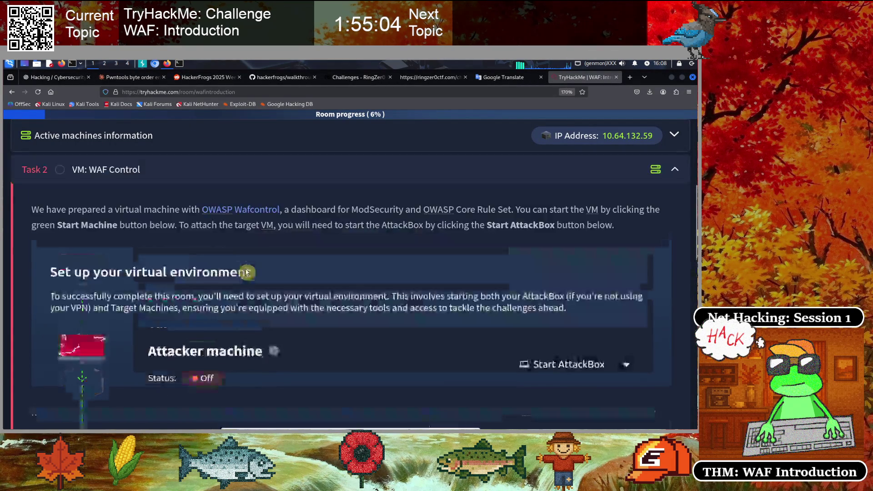
{"action": "scroll", "coordinate": [248, 271], "scroll_direction": "up", "scroll_amount": 3}
{"action": "scroll", "coordinate": [247, 272], "scroll_direction": "up", "scroll_amount": 5}
{"action": "scroll", "coordinate": [247, 272], "scroll_direction": "down", "scroll_amount": 3}
{"action": "scroll", "coordinate": [248, 272], "scroll_direction": "down", "scroll_amount": 3}
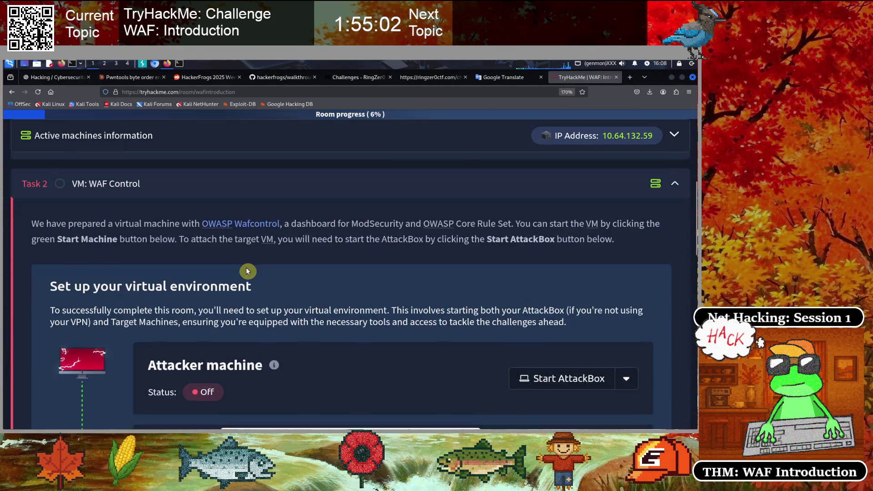
{"action": "scroll", "coordinate": [247, 272], "scroll_direction": "down", "scroll_amount": 3}
{"action": "scroll", "coordinate": [246, 268], "scroll_direction": "down", "scroll_amount": 1}
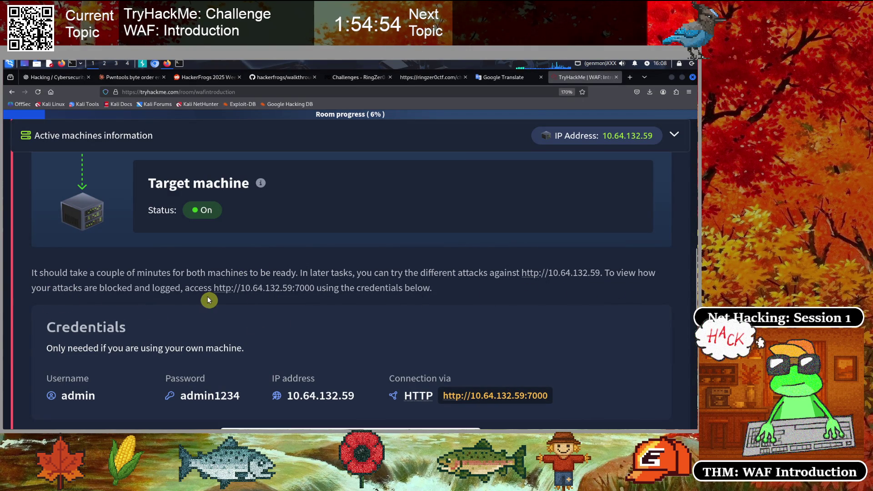
{"action": "scroll", "coordinate": [205, 300], "scroll_direction": "down", "scroll_amount": 1}
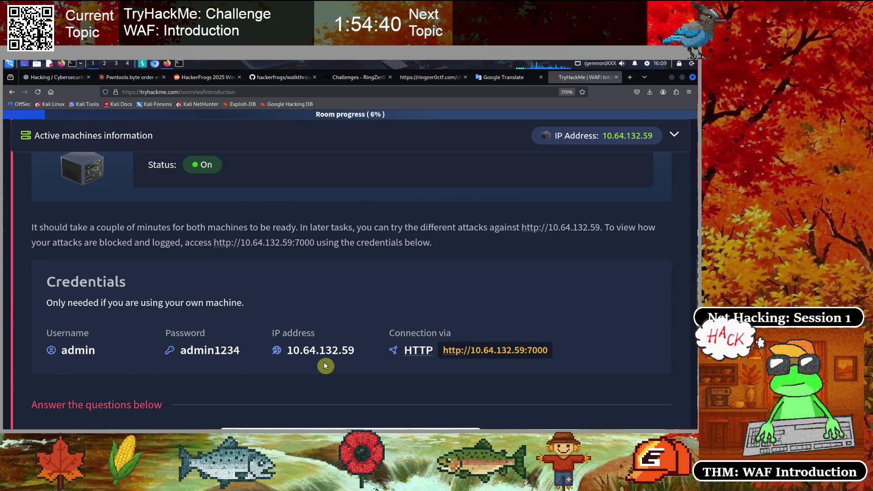
{"action": "mouse_move", "coordinate": [495, 395]}
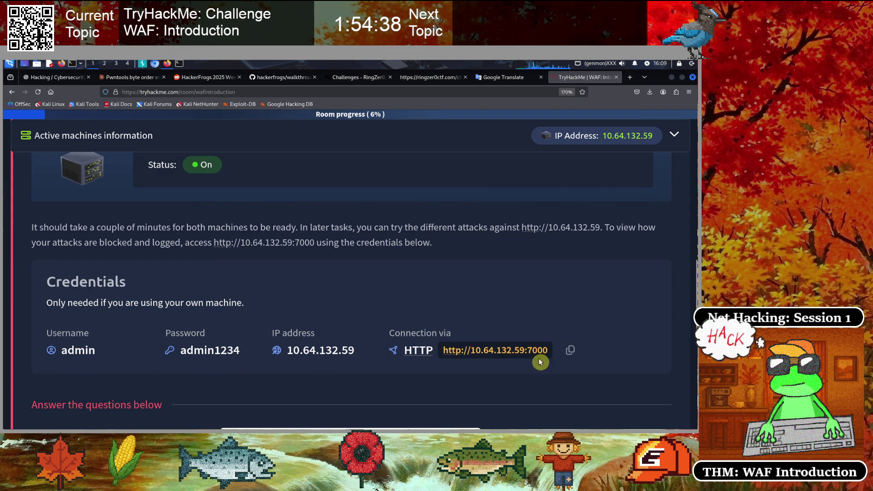
{"action": "left_click", "coordinate": [570, 350]}
{"action": "left_click", "coordinate": [630, 76]}
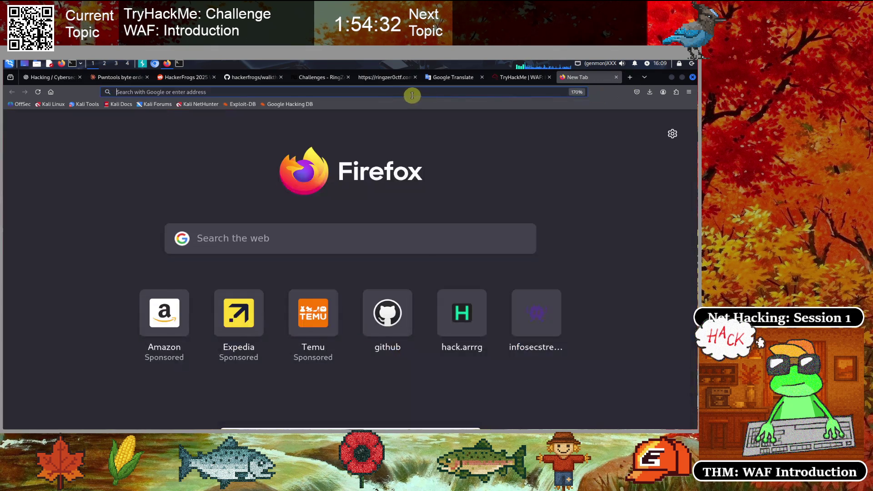
Load the WafControl sign-in page at 10.64.132.59:7000 and check the room's credentials.
{"action": "left_click", "coordinate": [412, 94]}
{"action": "key", "text": "ctrl+v"}
{"action": "key", "text": "Return"}
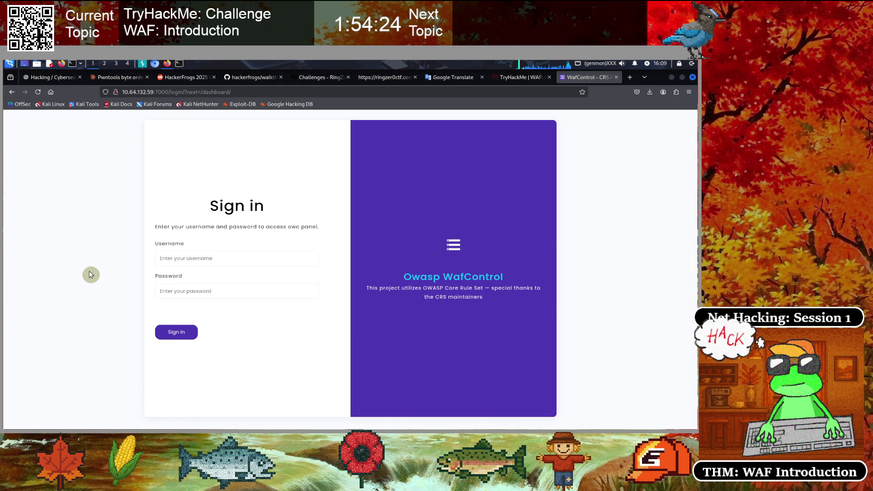
{"action": "key", "text": "ctrl+plus"}
{"action": "key", "text": "ctrl+plus"}
{"action": "key", "text": "ctrl+plus"}
{"action": "key", "text": "ctrl+plus"}
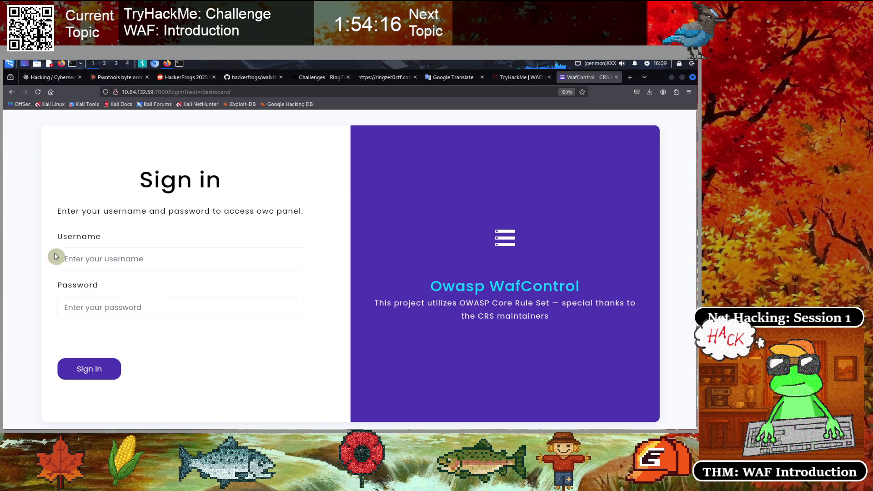
{"action": "left_click", "coordinate": [505, 77]}
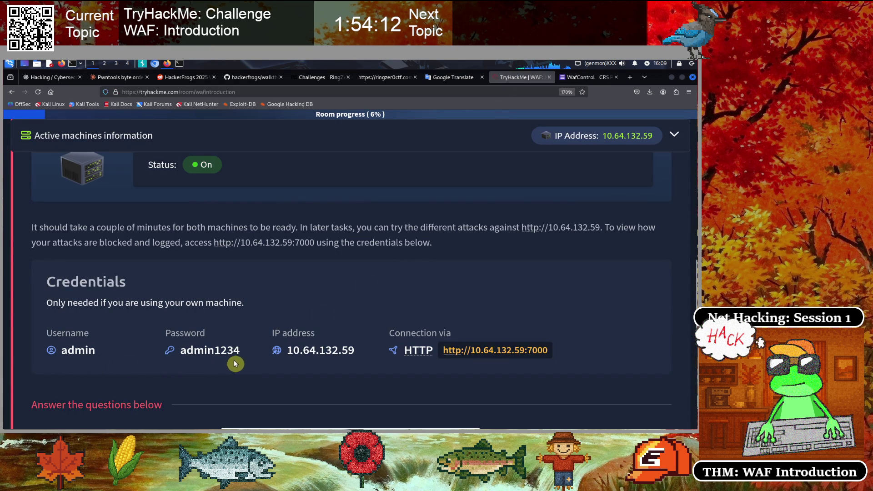
{"action": "left_click", "coordinate": [579, 78]}
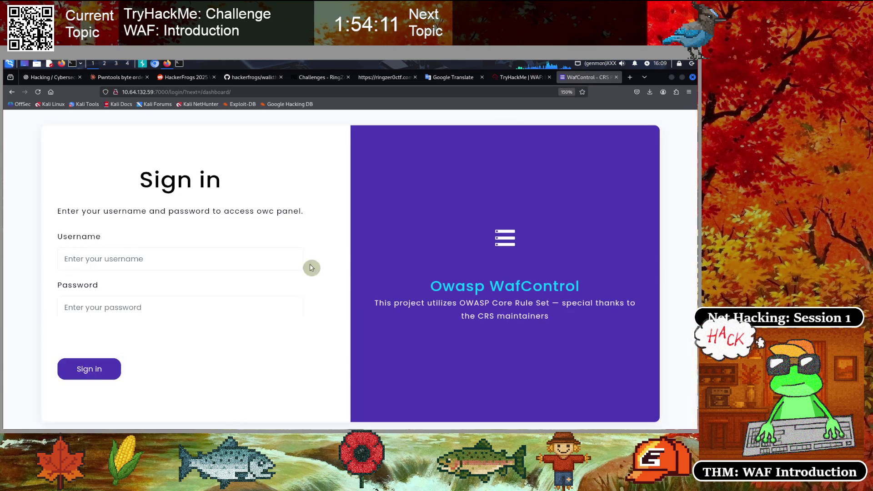
Sign in as admin with the room's password and decline saving it.
{"action": "left_click", "coordinate": [116, 266]}
{"action": "type", "text": "admin"}
{"action": "key", "text": "Tab"}
{"action": "type", "text": "adm"}
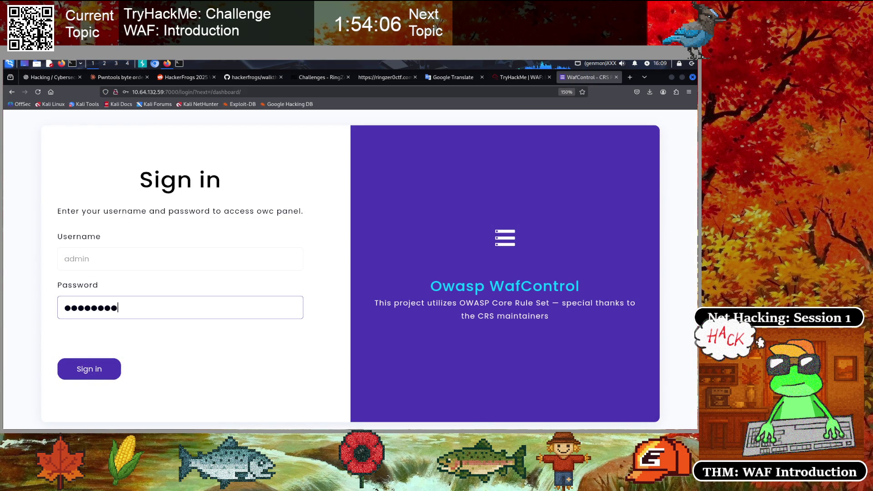
{"action": "left_click", "coordinate": [96, 373]}
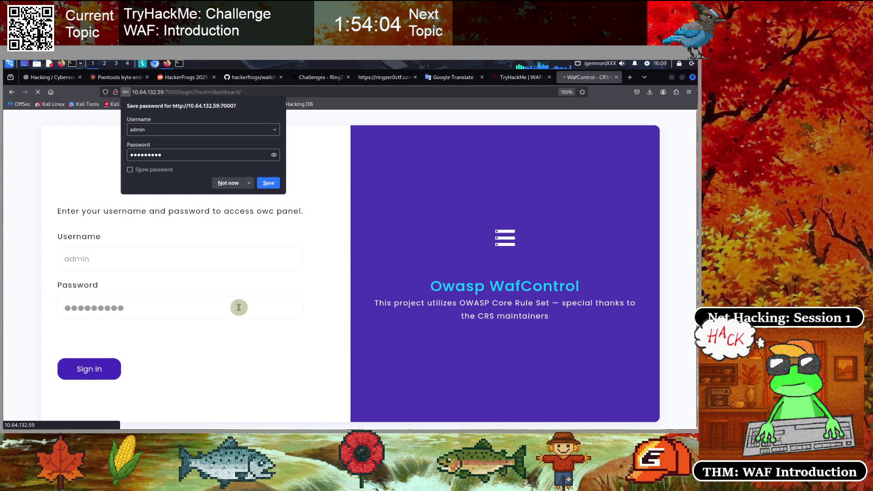
{"action": "left_click", "coordinate": [229, 185]}
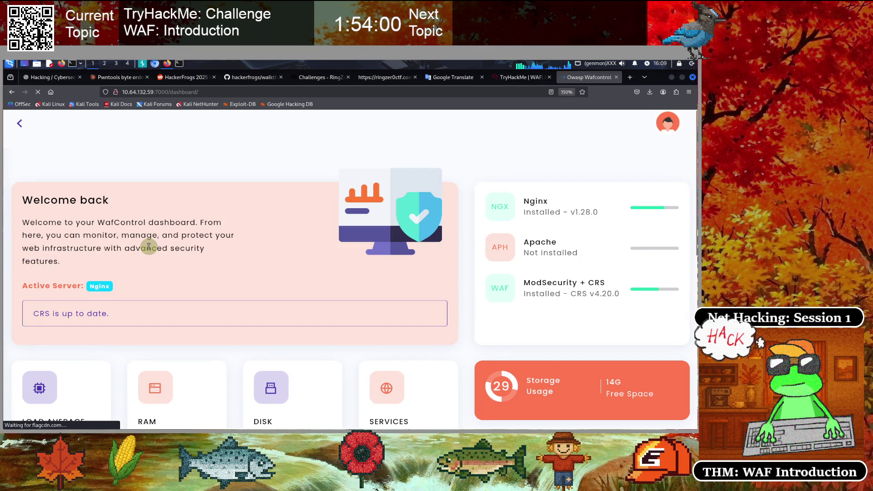
{"action": "scroll", "coordinate": [296, 270], "scroll_direction": "down", "scroll_amount": 2}
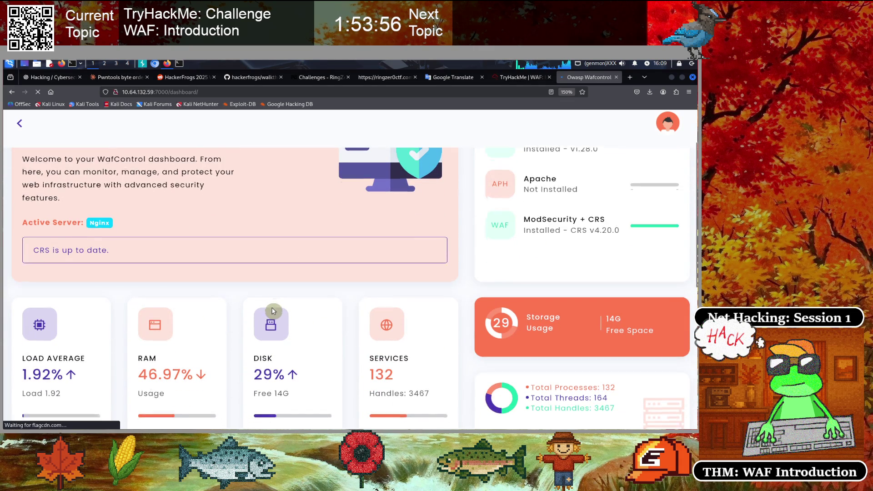
{"action": "scroll", "coordinate": [273, 311], "scroll_direction": "down", "scroll_amount": 2}
{"action": "scroll", "coordinate": [273, 309], "scroll_direction": "down", "scroll_amount": 4}
{"action": "scroll", "coordinate": [273, 308], "scroll_direction": "down", "scroll_amount": 2}
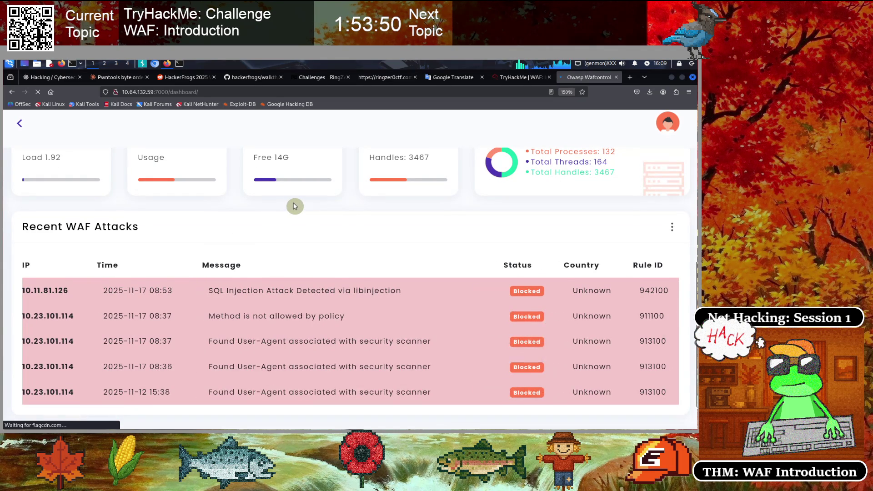
Review the dashboard's blocked Recent WAF Attacks list, then return to the TryHackMe room.
{"action": "key", "text": "ctrl+minus"}
{"action": "key", "text": "ctrl+minus"}
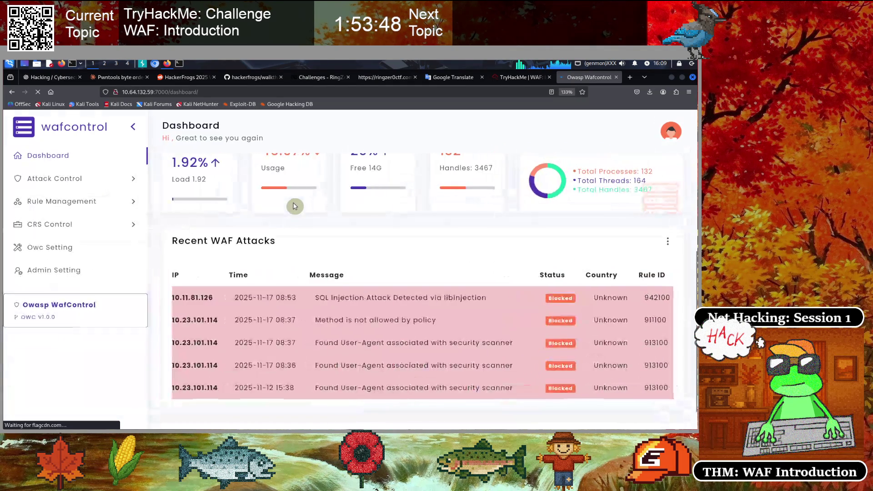
{"action": "key", "text": "ctrl+minus"}
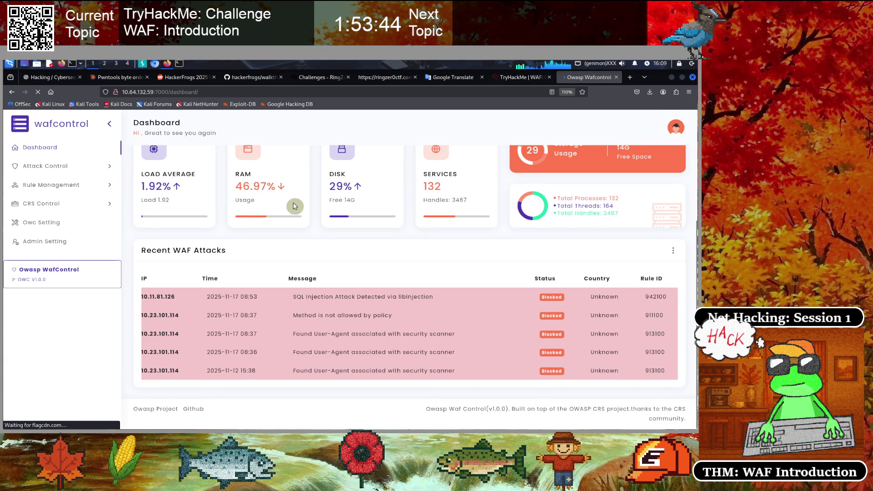
{"action": "key", "text": "ctrl+plus"}
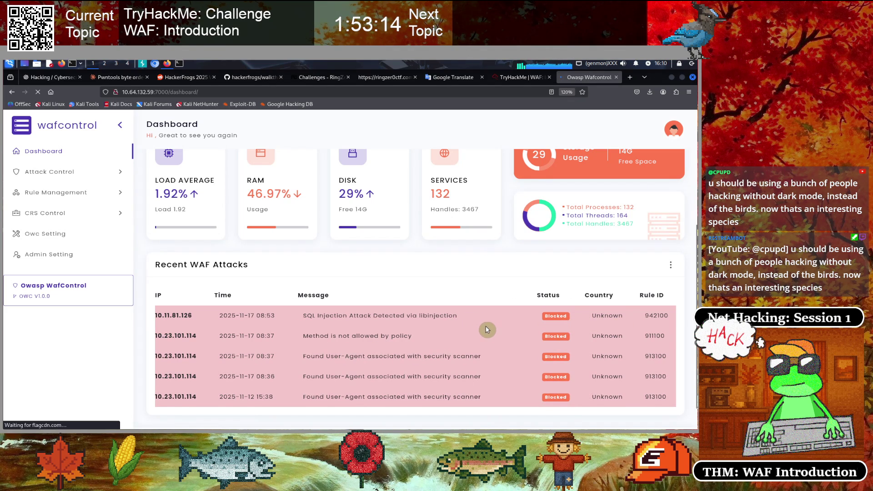
{"action": "scroll", "coordinate": [486, 329], "scroll_direction": "down", "scroll_amount": 1}
{"action": "scroll", "coordinate": [486, 330], "scroll_direction": "up", "scroll_amount": 3}
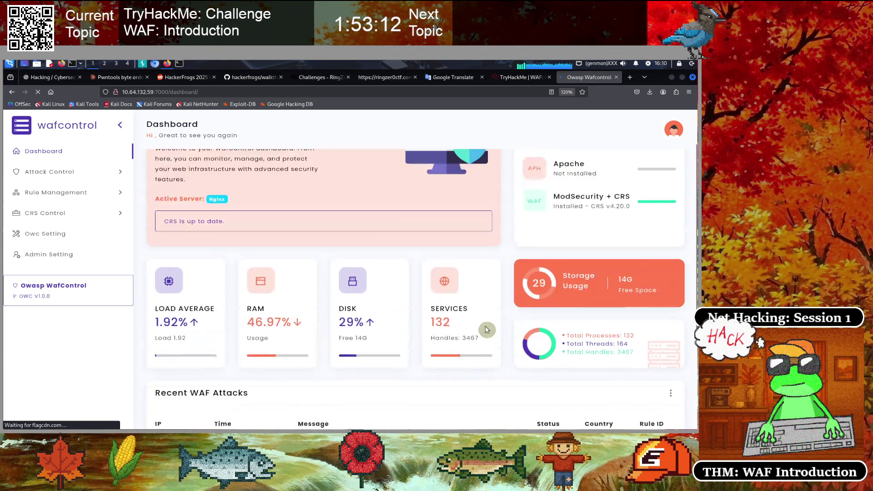
{"action": "left_click", "coordinate": [508, 81]}
{"action": "scroll", "coordinate": [186, 304], "scroll_direction": "down", "scroll_amount": 3}
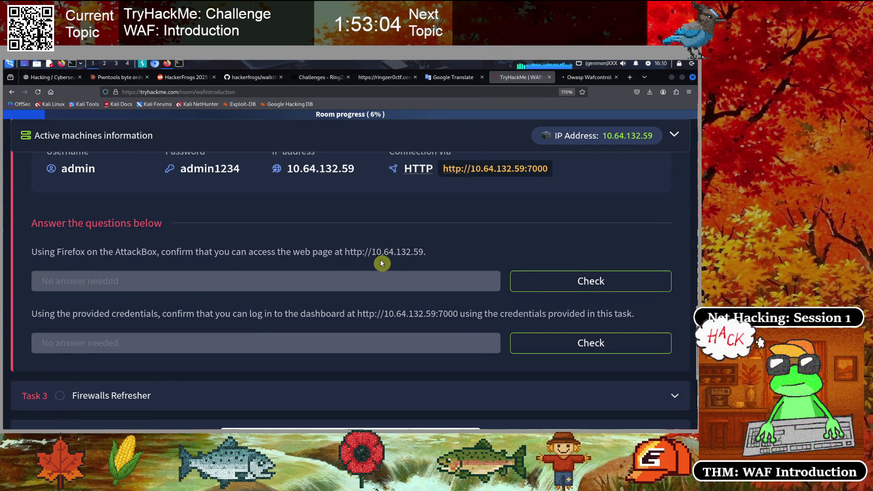
Mark both Task 2 questions correct, raising room progress to 18%.
{"action": "left_click", "coordinate": [561, 286]}
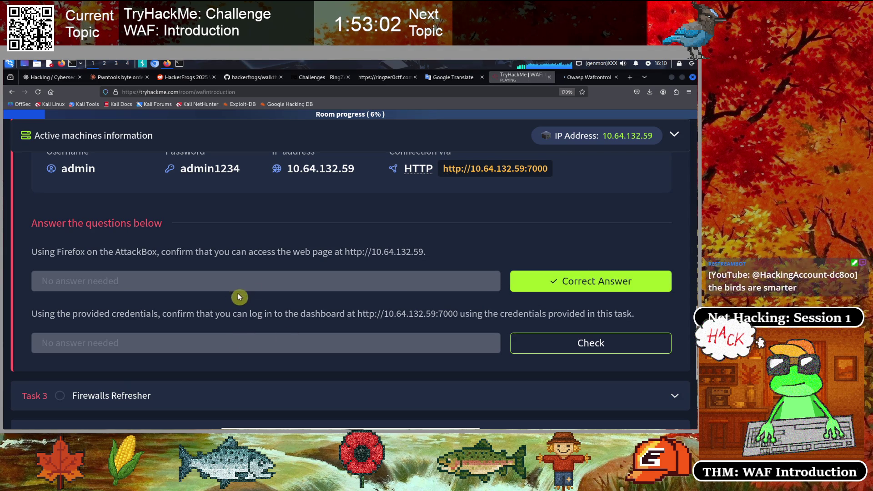
{"action": "scroll", "coordinate": [189, 259], "scroll_direction": "down", "scroll_amount": 2}
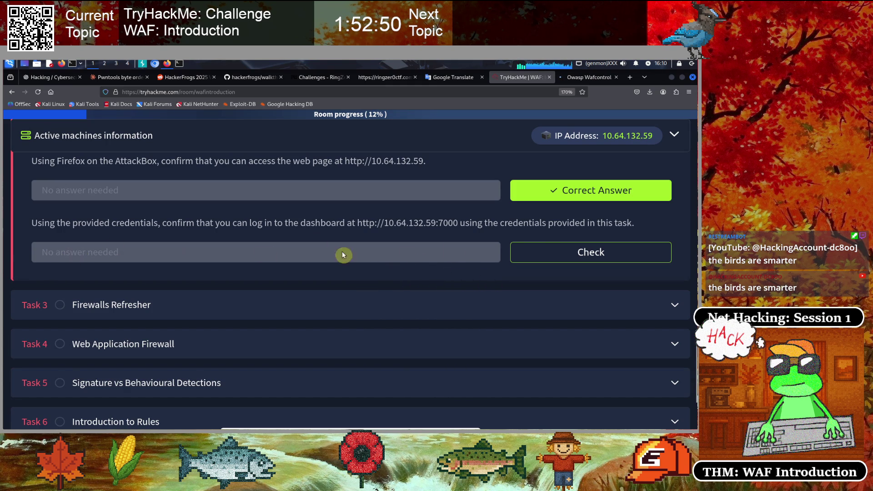
{"action": "left_click", "coordinate": [545, 250]}
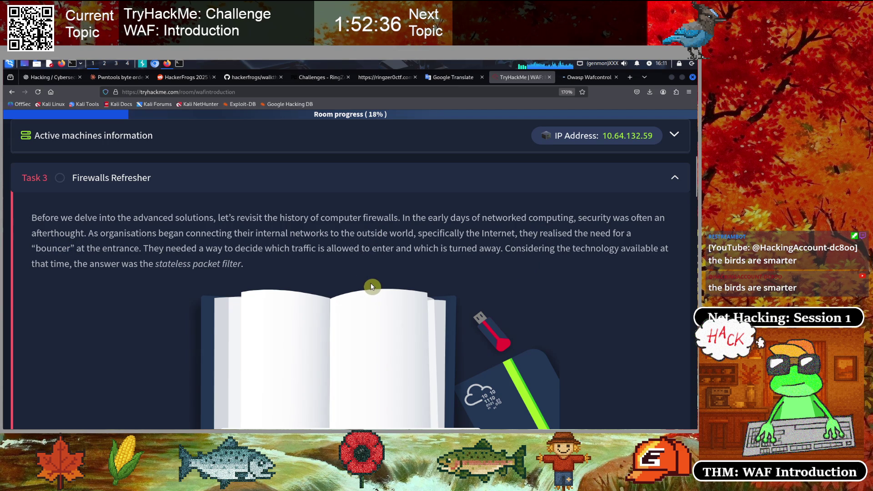
{"action": "scroll", "coordinate": [372, 287], "scroll_direction": "down", "scroll_amount": 1}
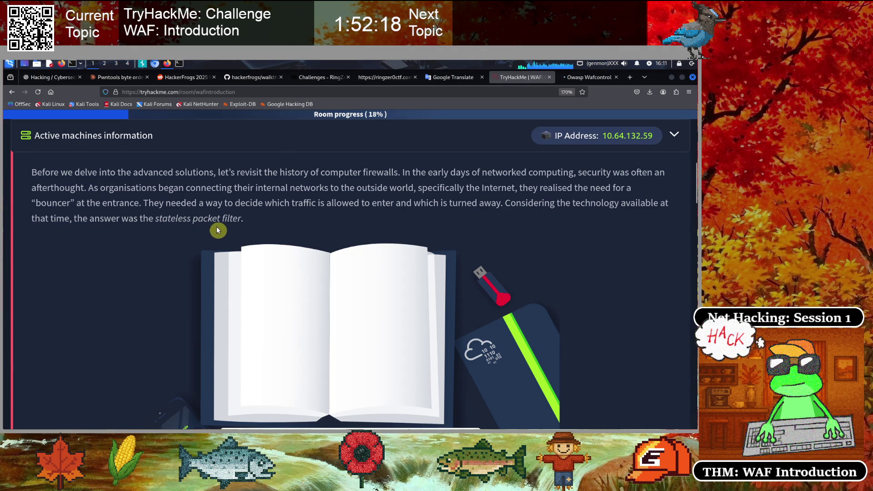
{"action": "scroll", "coordinate": [314, 225], "scroll_direction": "down", "scroll_amount": 2}
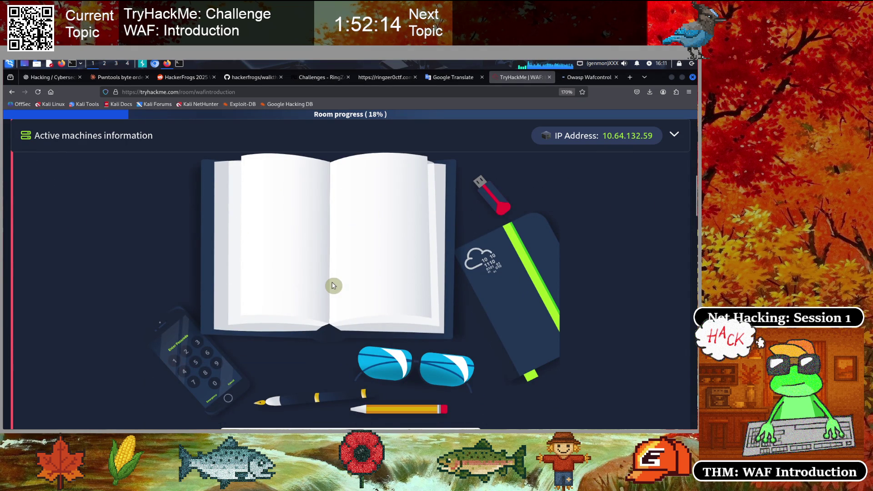
{"action": "scroll", "coordinate": [333, 285], "scroll_direction": "down", "scroll_amount": 2}
{"action": "scroll", "coordinate": [334, 276], "scroll_direction": "down", "scroll_amount": 5}
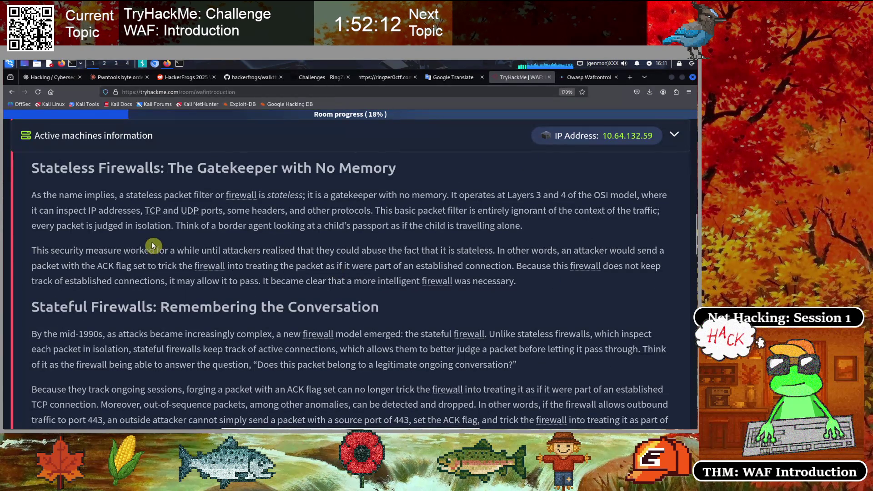